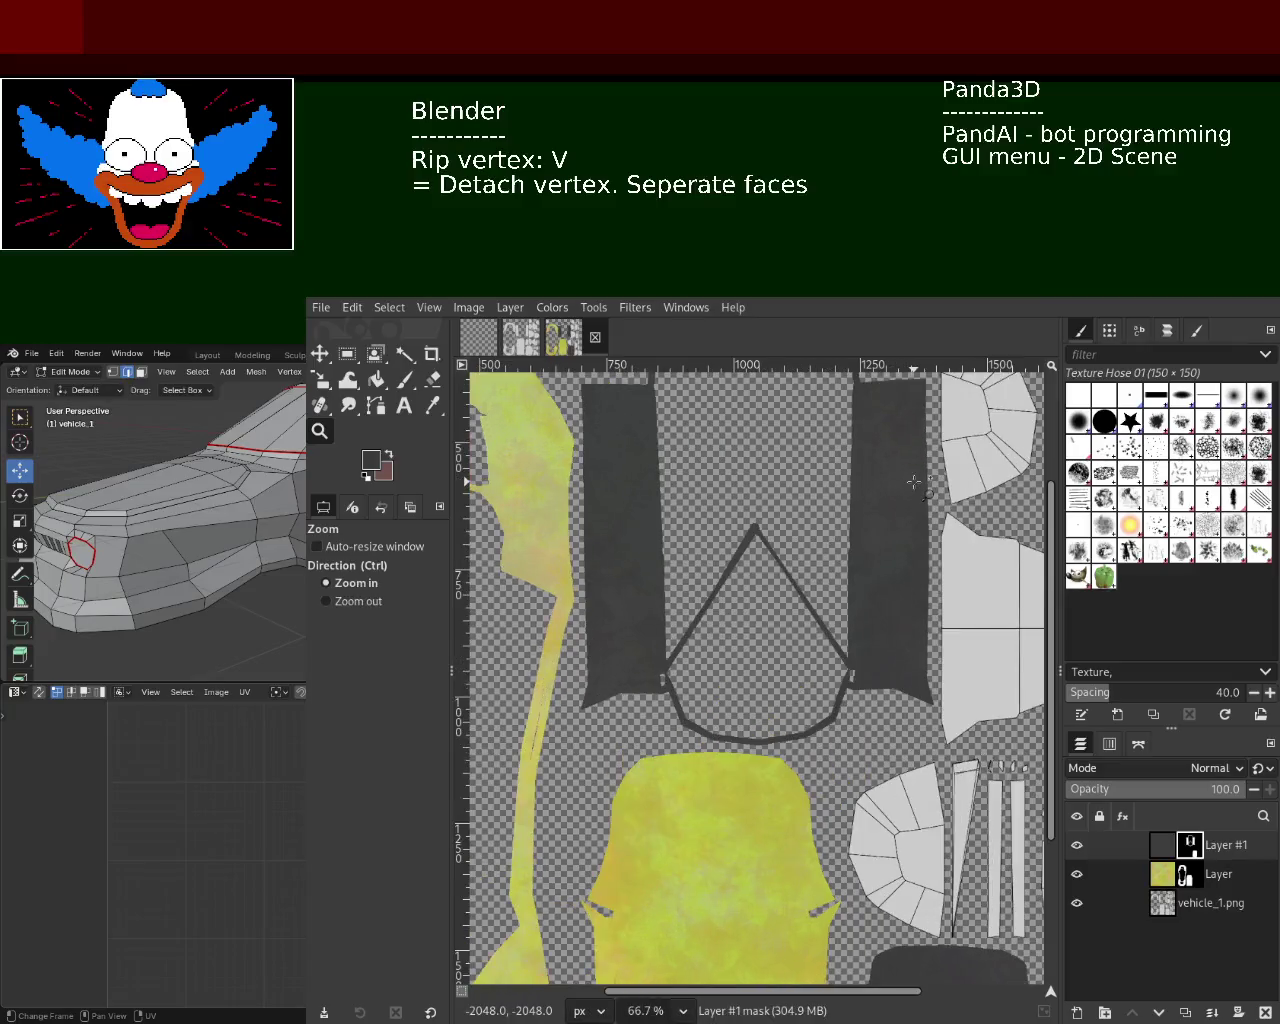
ctrl+scroll(914, 480, up, 2)
- Zoom in and out to inspect the whole UV layout and the yellow UV piece
ctrl+scroll(788, 700, down, 1)
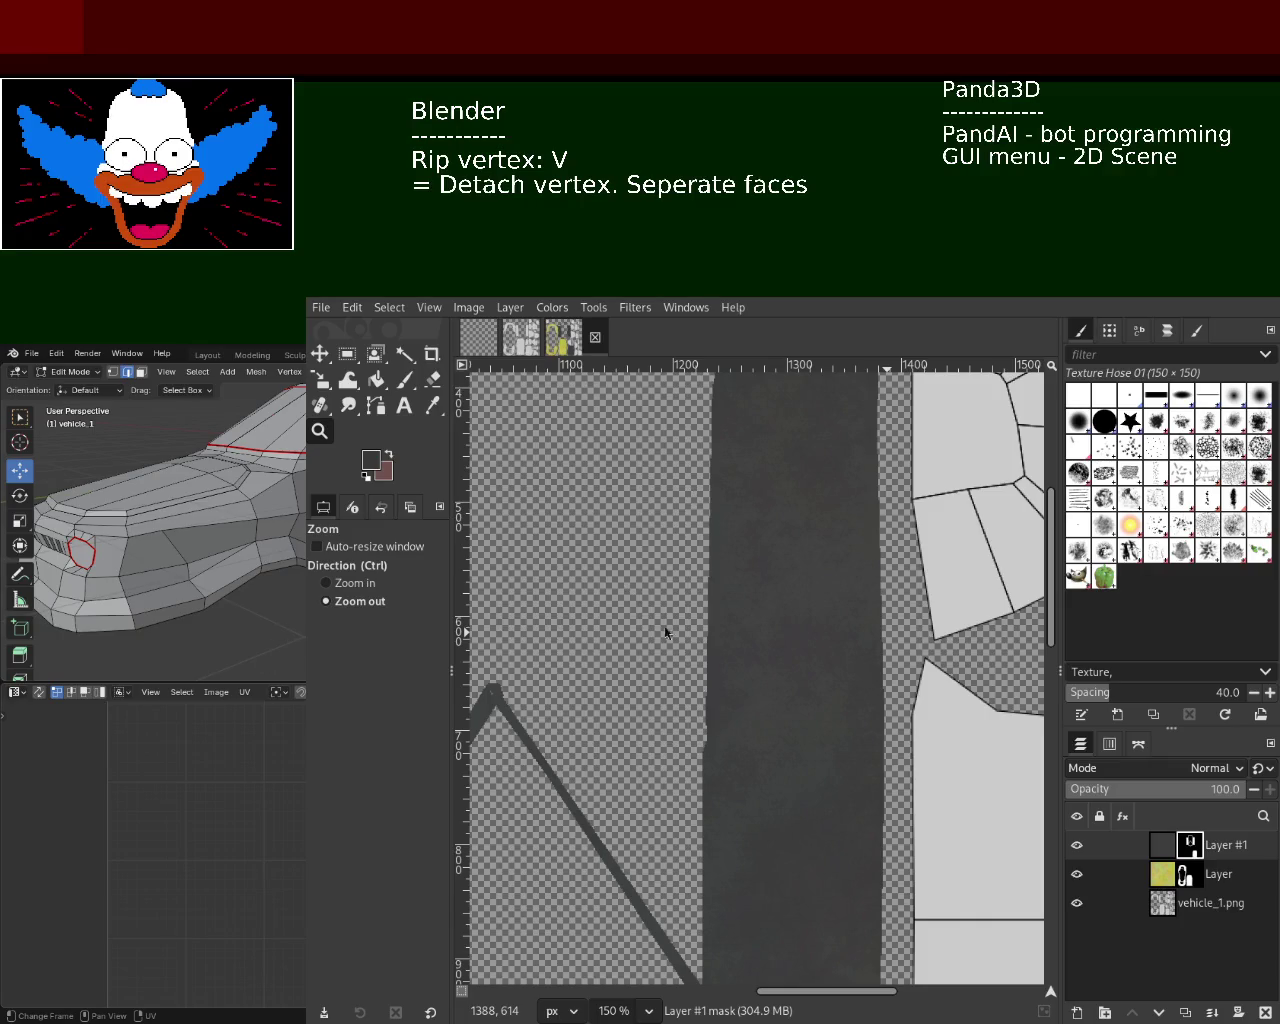
click(875, 612)
click(855, 597)
click(855, 597)
ctrl+click(662, 598)
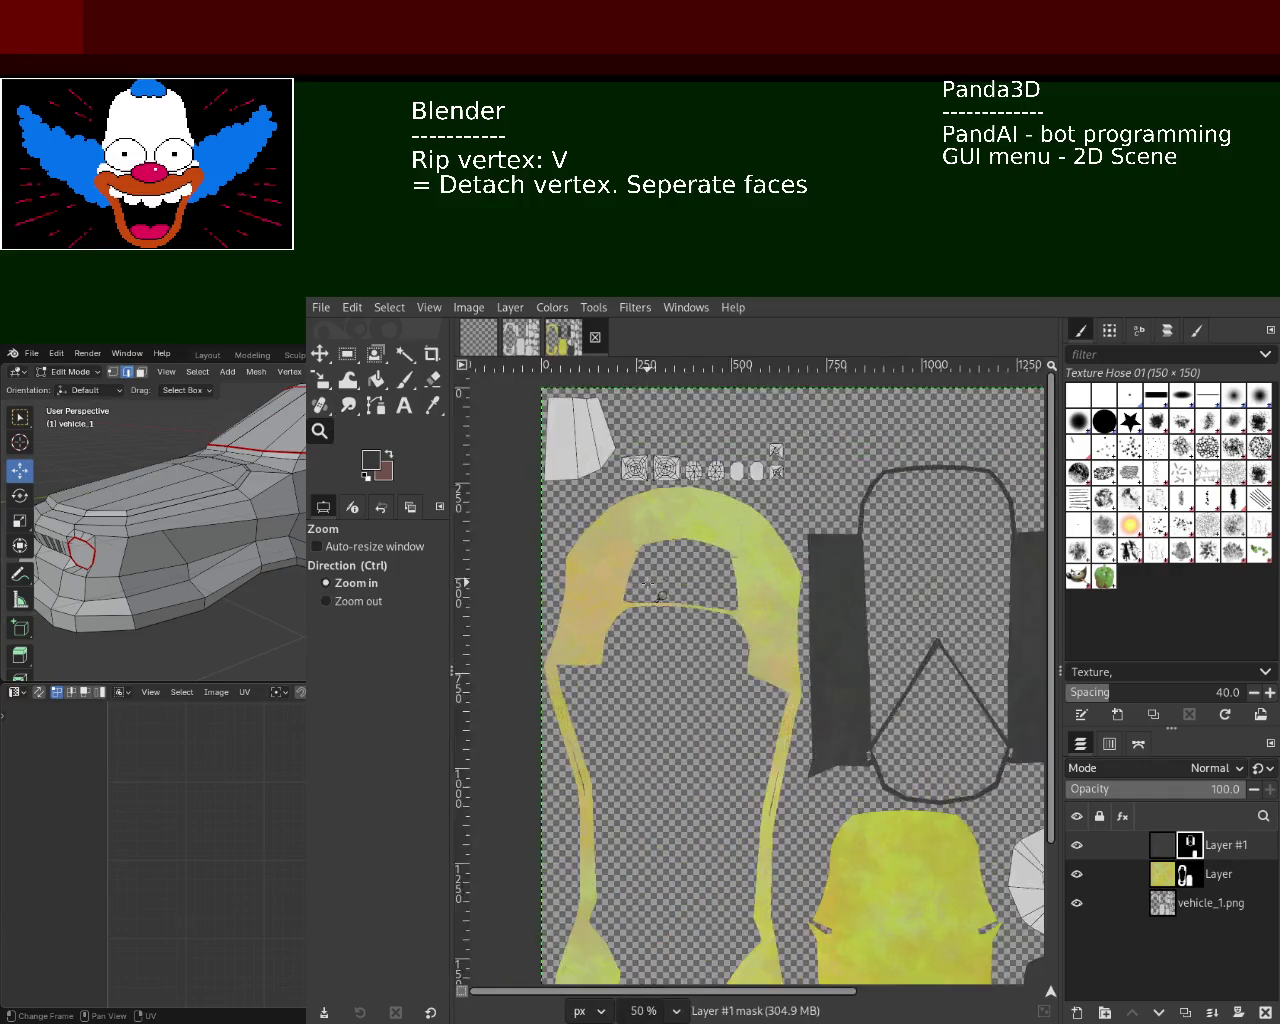
ctrl+click(885, 602)
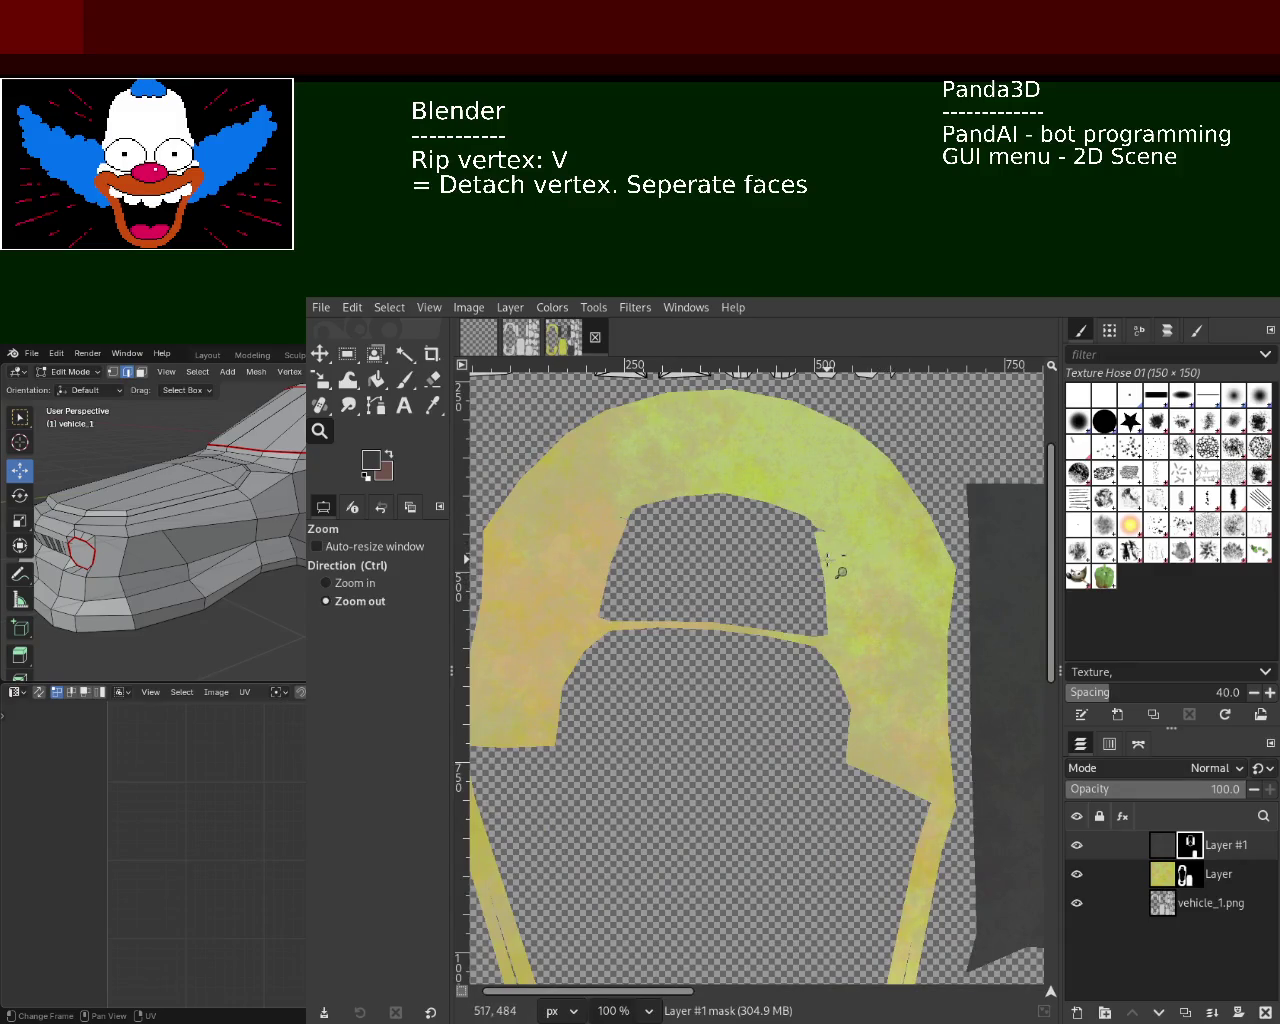
click(840, 570)
click(785, 595)
- Zoom in closely on the dark UV strip to inspect its pixels
ctrl+click(935, 573)
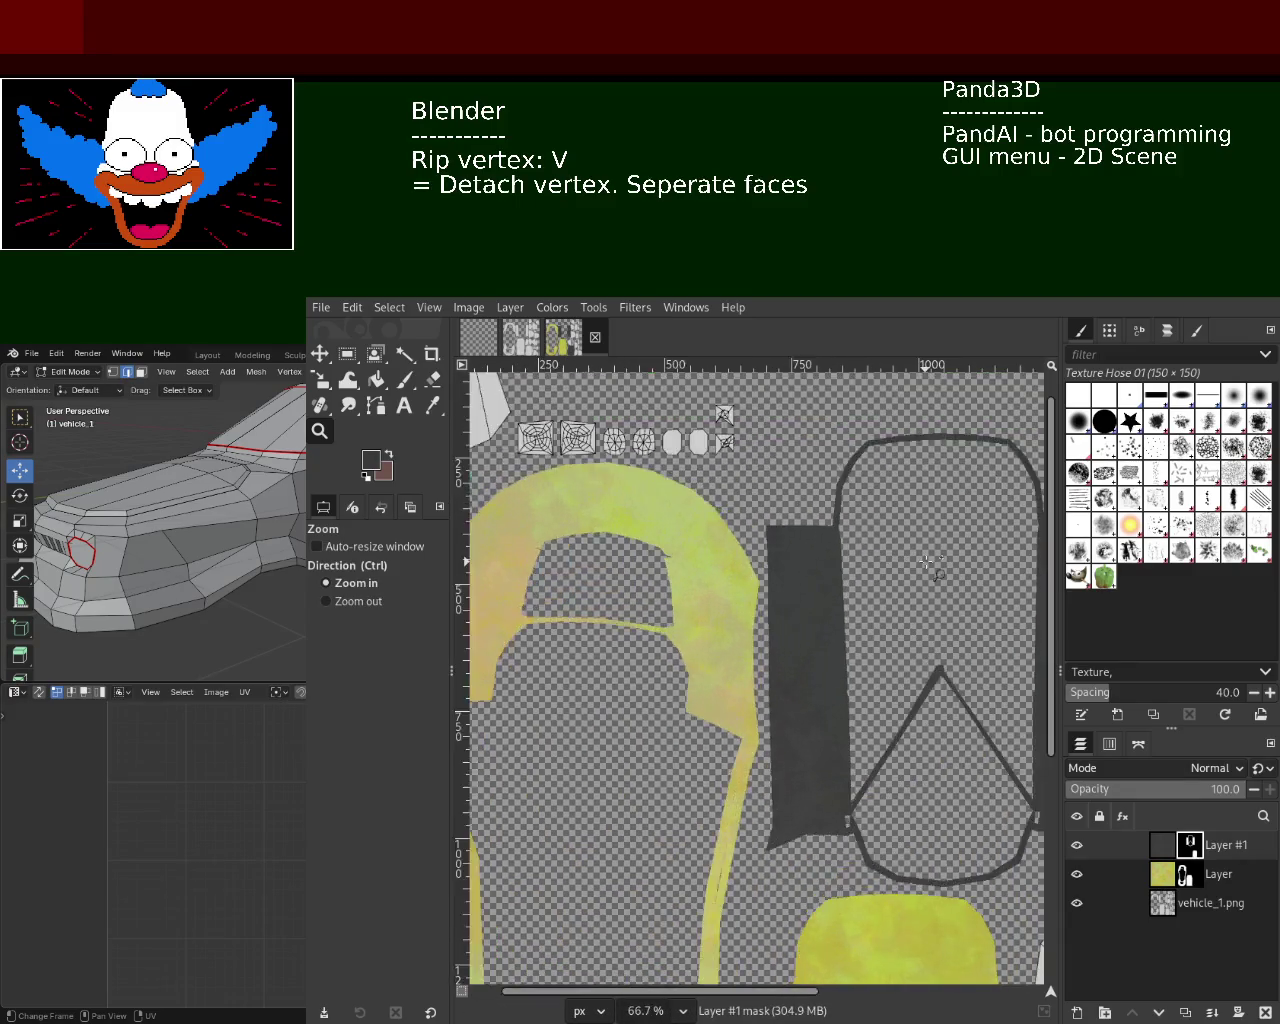
ctrl+click(931, 571)
ctrl+click(760, 665)
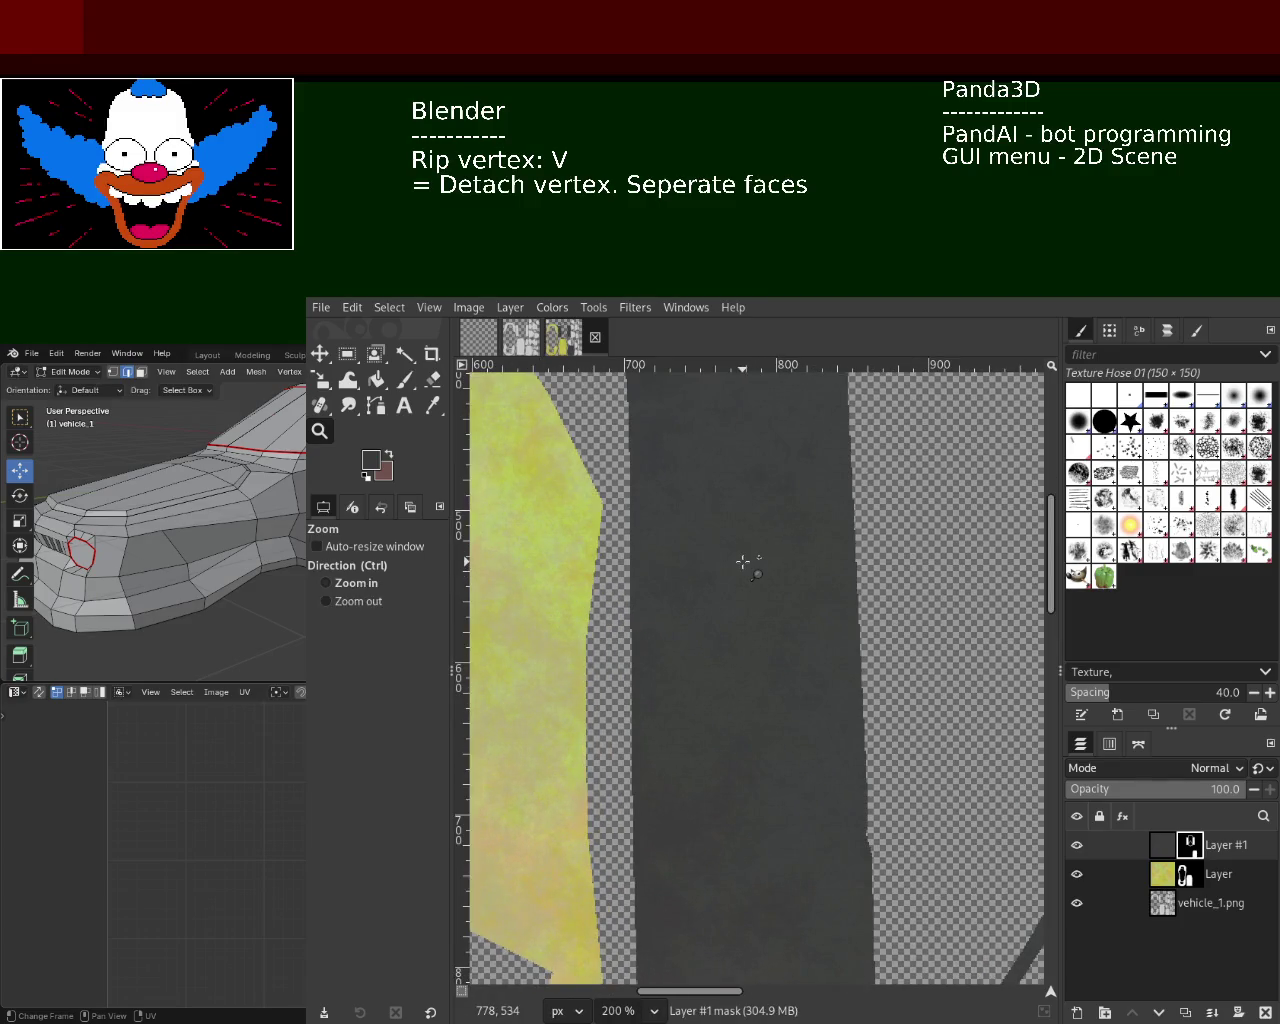
ctrl+click(752, 560)
ctrl+click(762, 482)
ctrl+click(740, 500)
ctrl+click(694, 534)
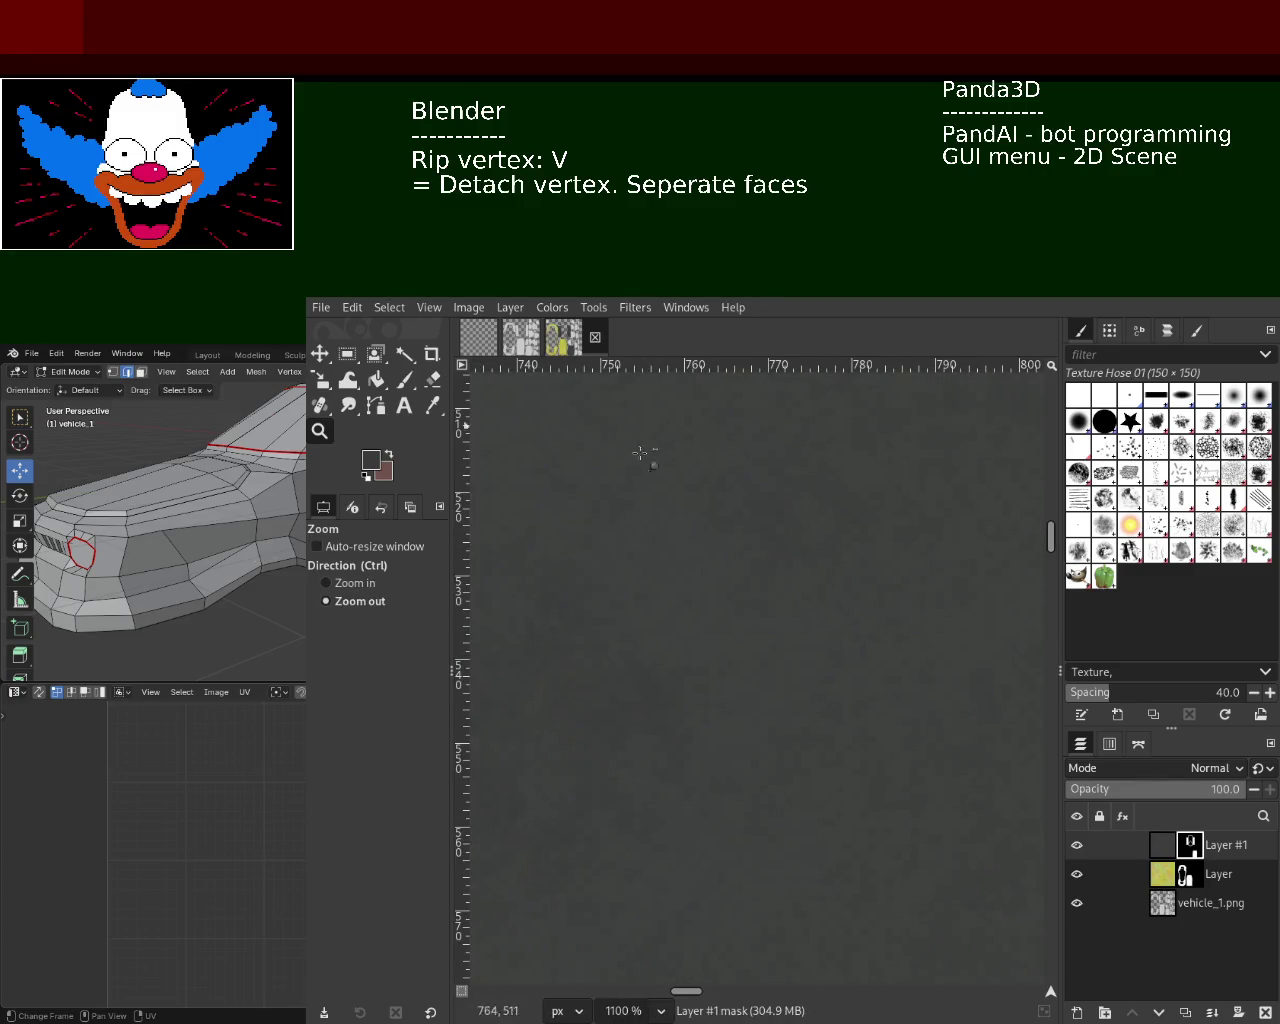
ctrl+scroll(787, 541, down, 4)
ctrl+scroll(787, 541, down, 3)
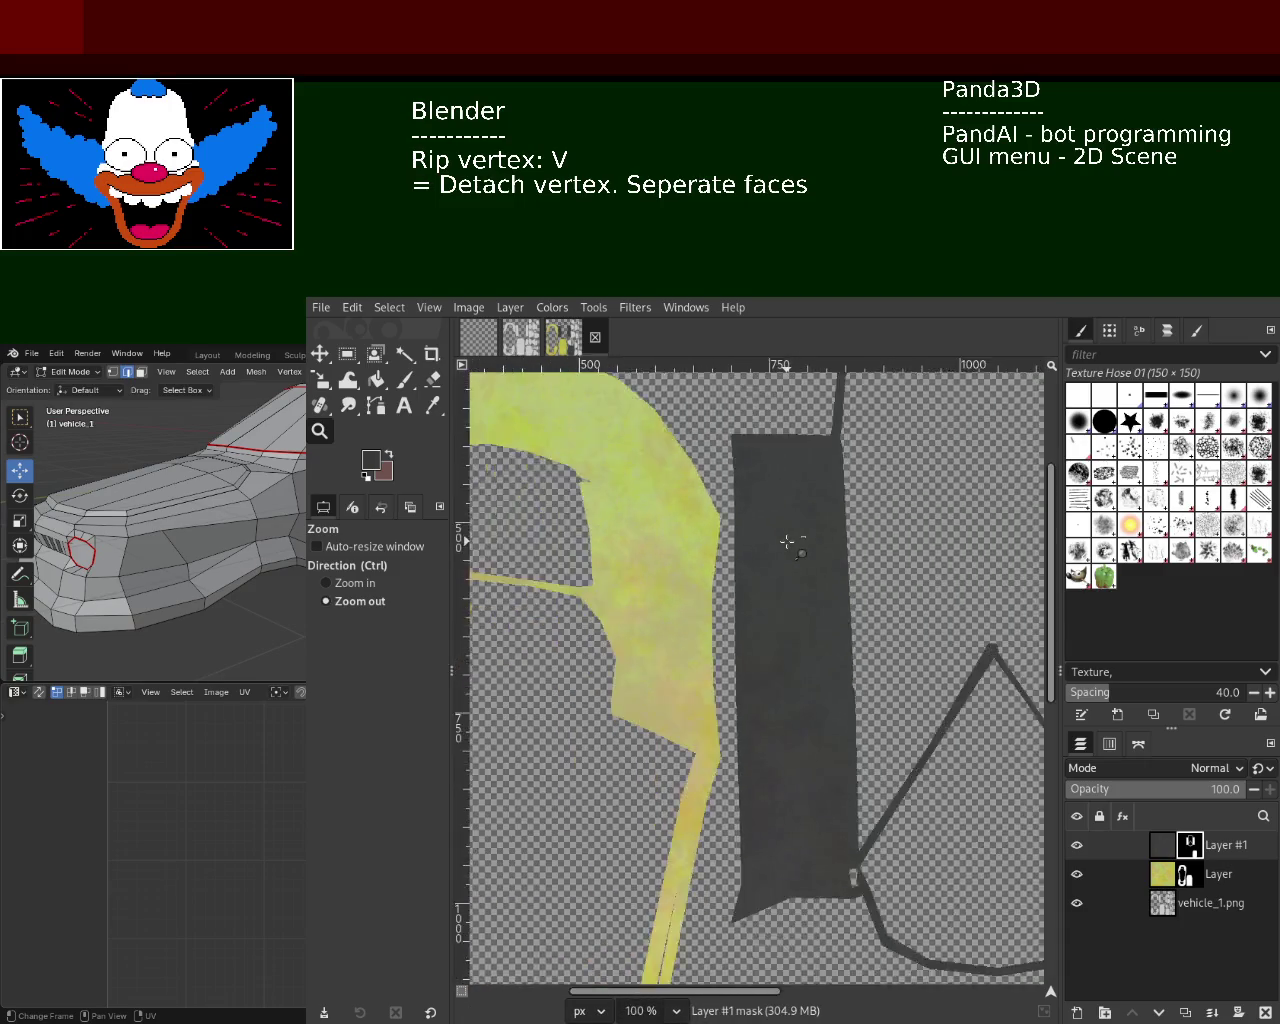
ctrl+scroll(787, 541, down, 4)
ctrl+scroll(886, 820, up, 2)
ctrl+scroll(714, 714, up, 2)
ctrl+scroll(811, 697, down, 1)
ctrl+scroll(805, 692, down, 2)
ctrl+scroll(805, 692, down, 2)
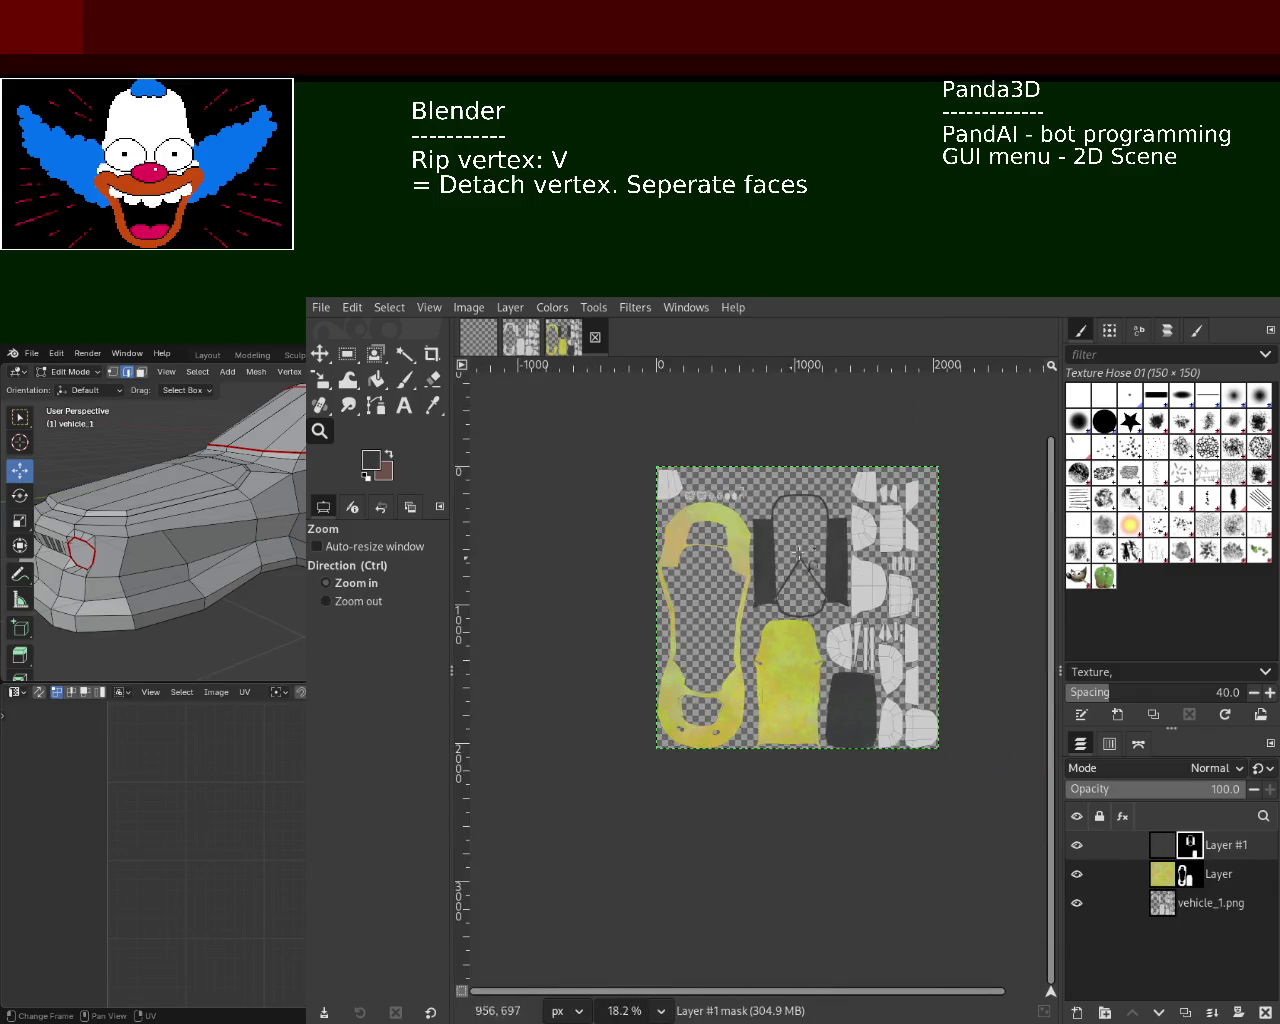
ctrl+scroll(770, 650, up, 1)
ctrl+scroll(764, 640, down, 1)
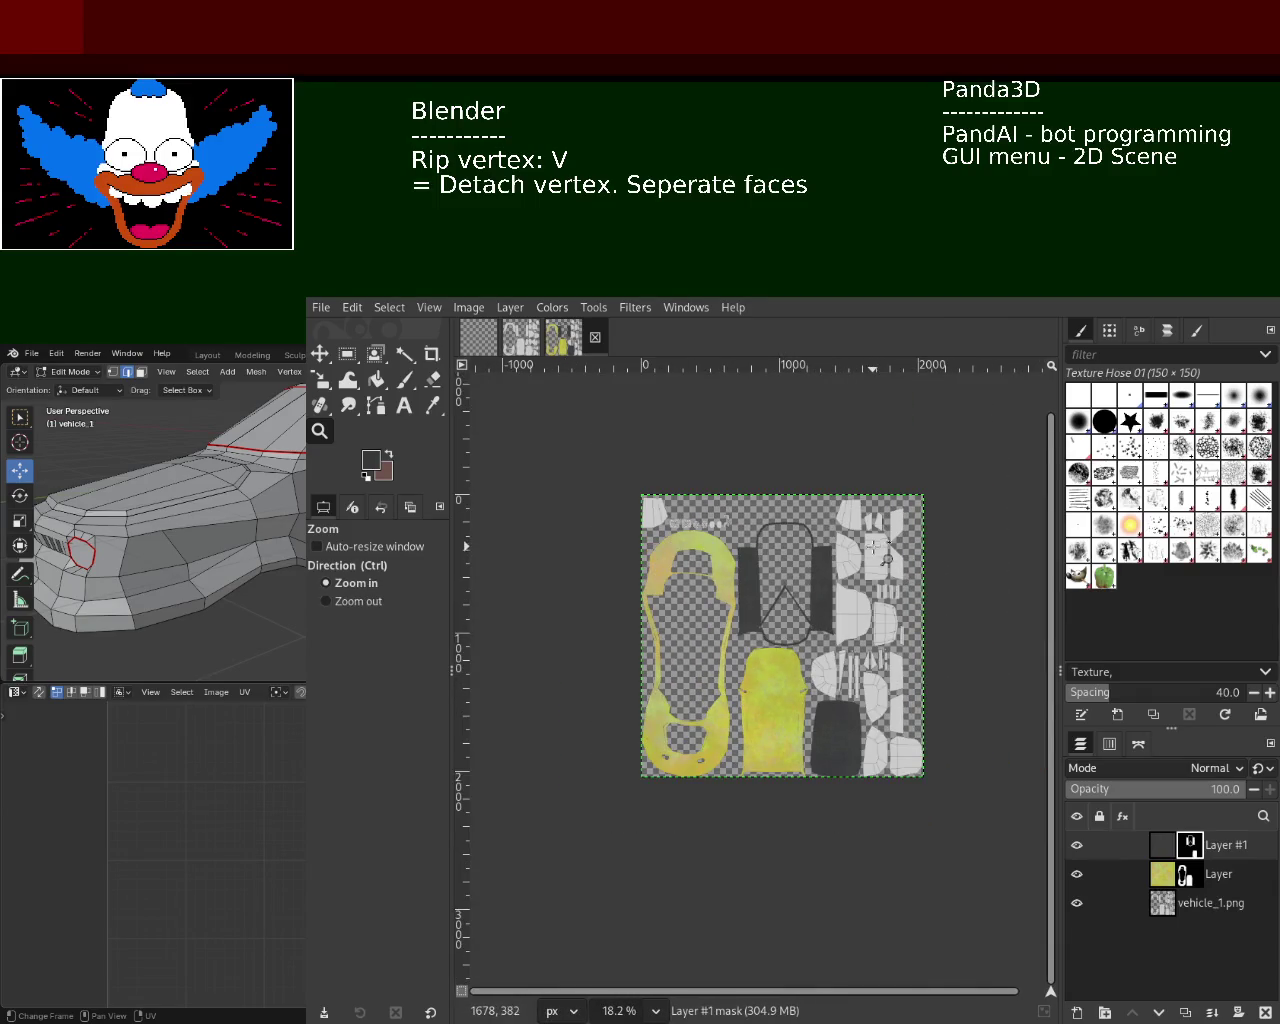
ctrl+scroll(870, 555, up, 2)
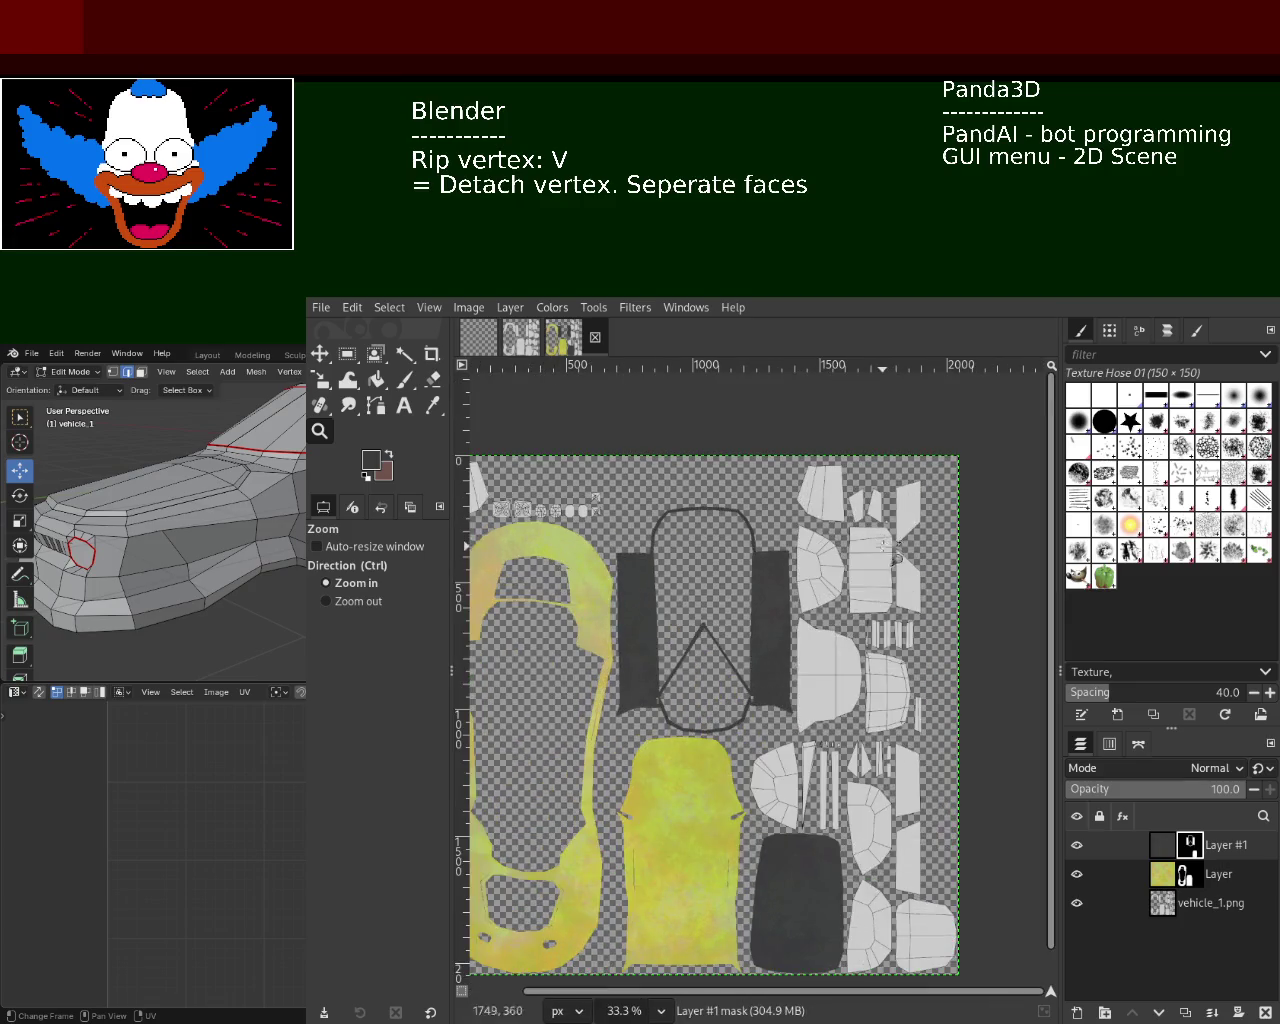
- Hide the texture layers, fill new Layer #2 solid black, and add Layer #3 with a plasma texture
shift+click(1080, 1013)
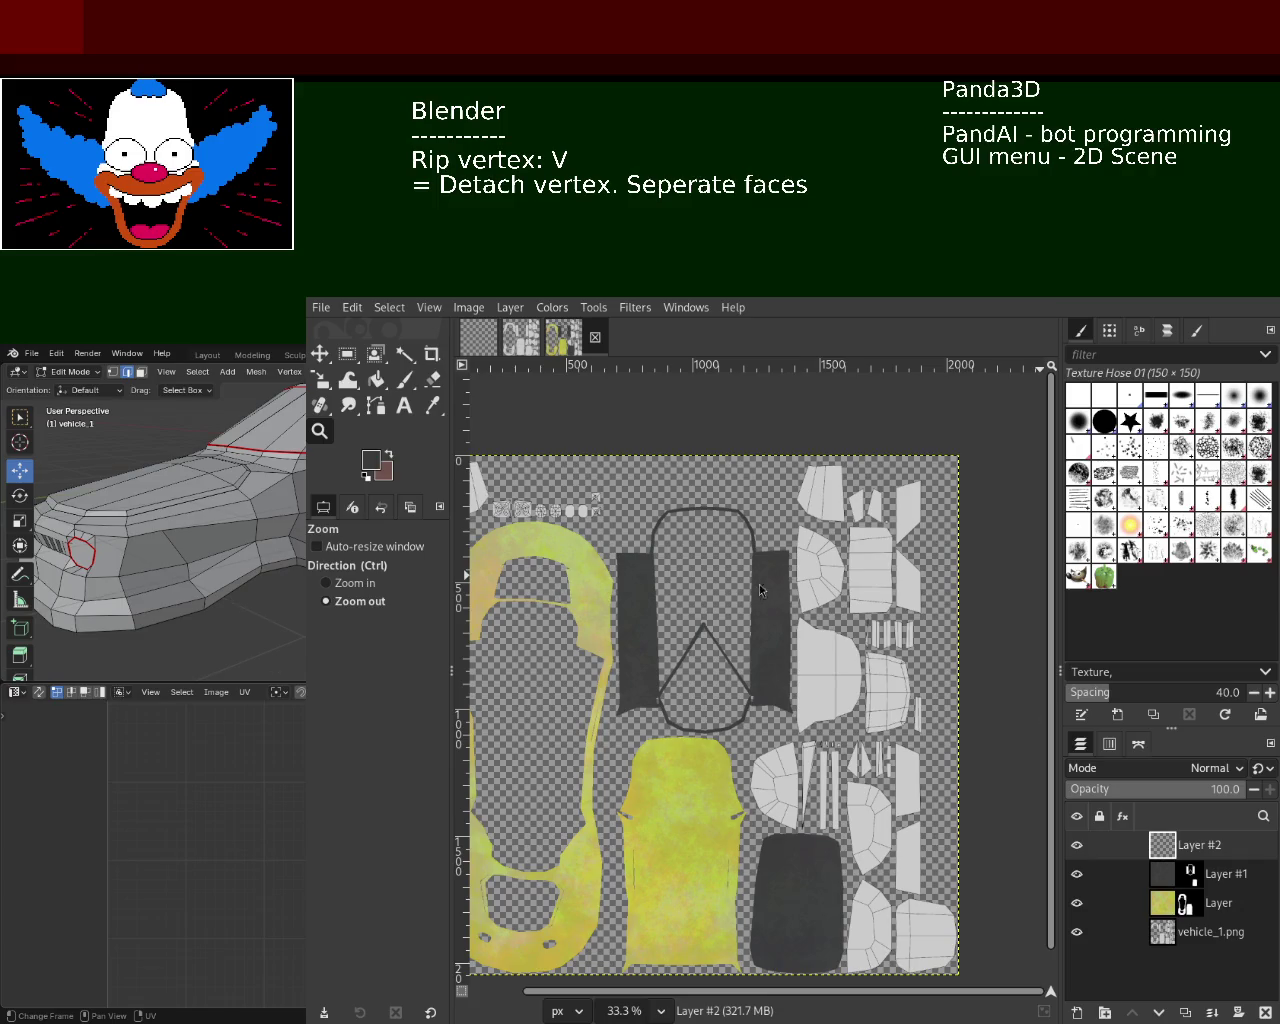
click(376, 379)
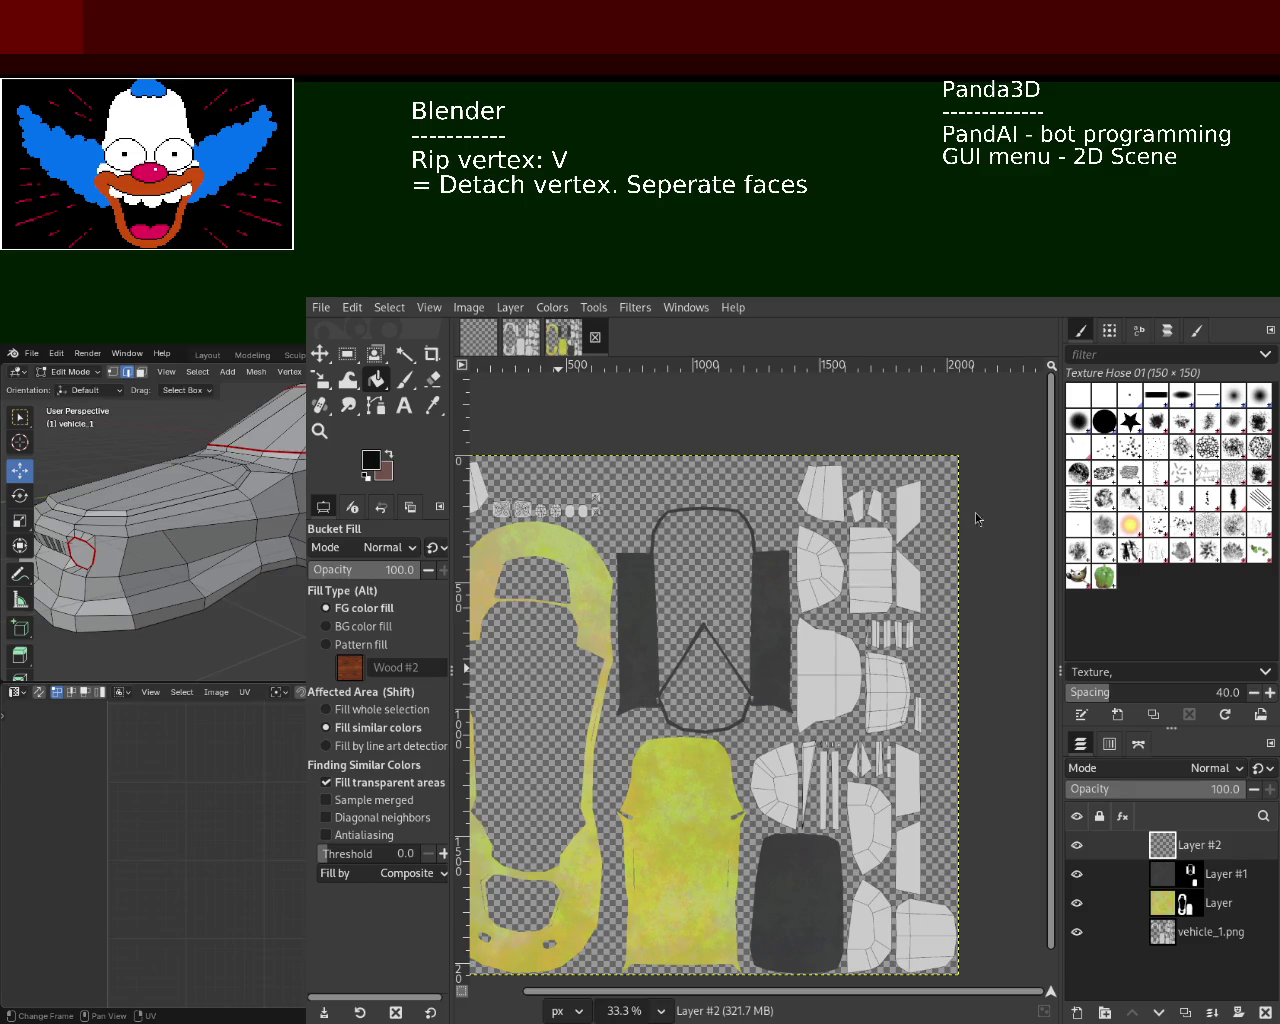
click(1080, 874)
click(1077, 903)
click(1077, 932)
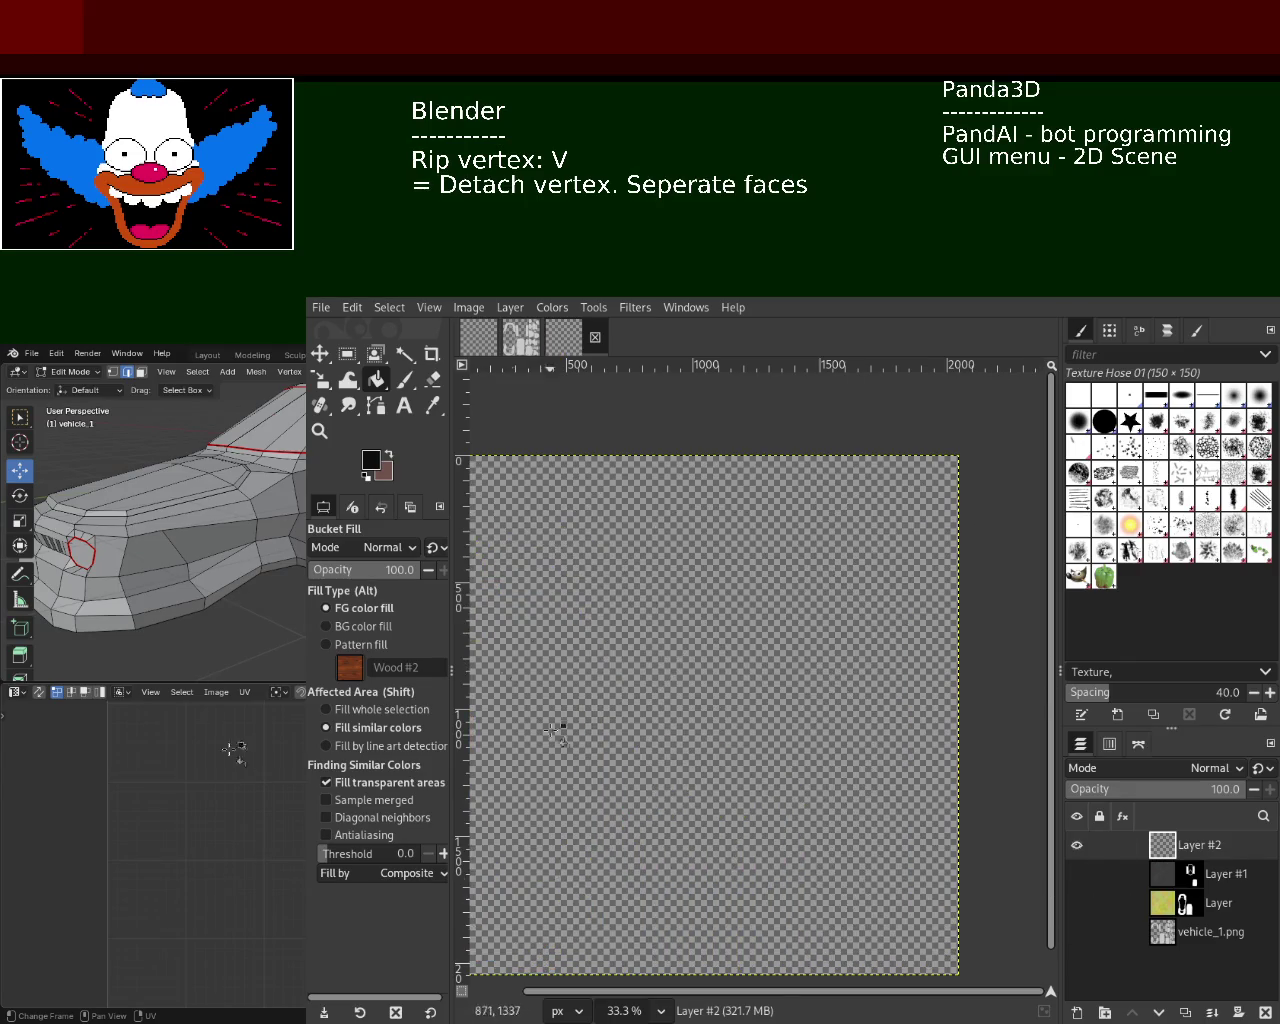
click(740, 686)
mouse_move(1200, 845)
mouse_move(1100, 845)
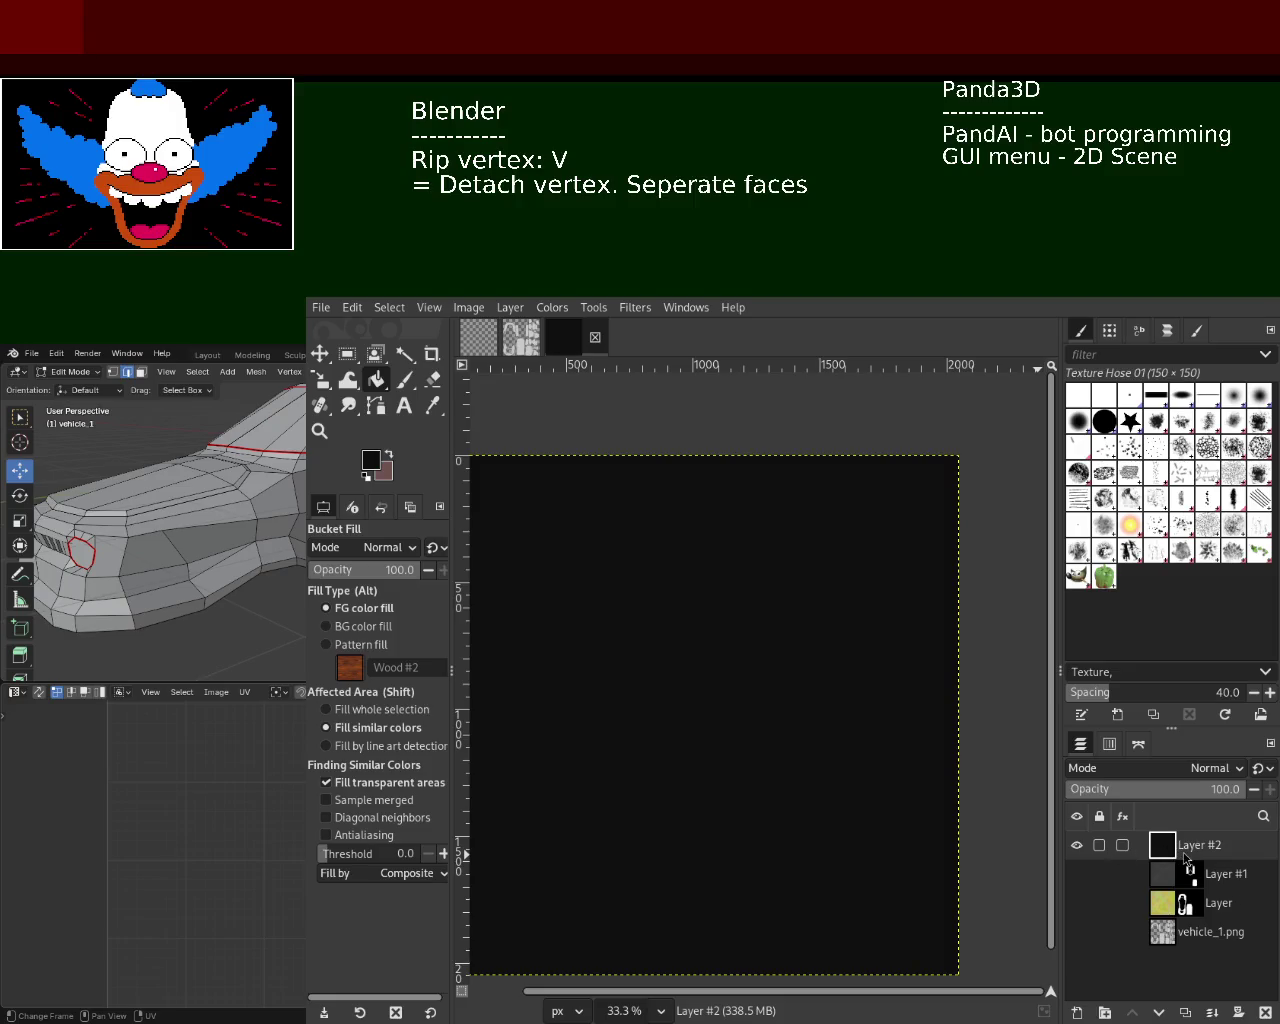
shift+click(1076, 1014)
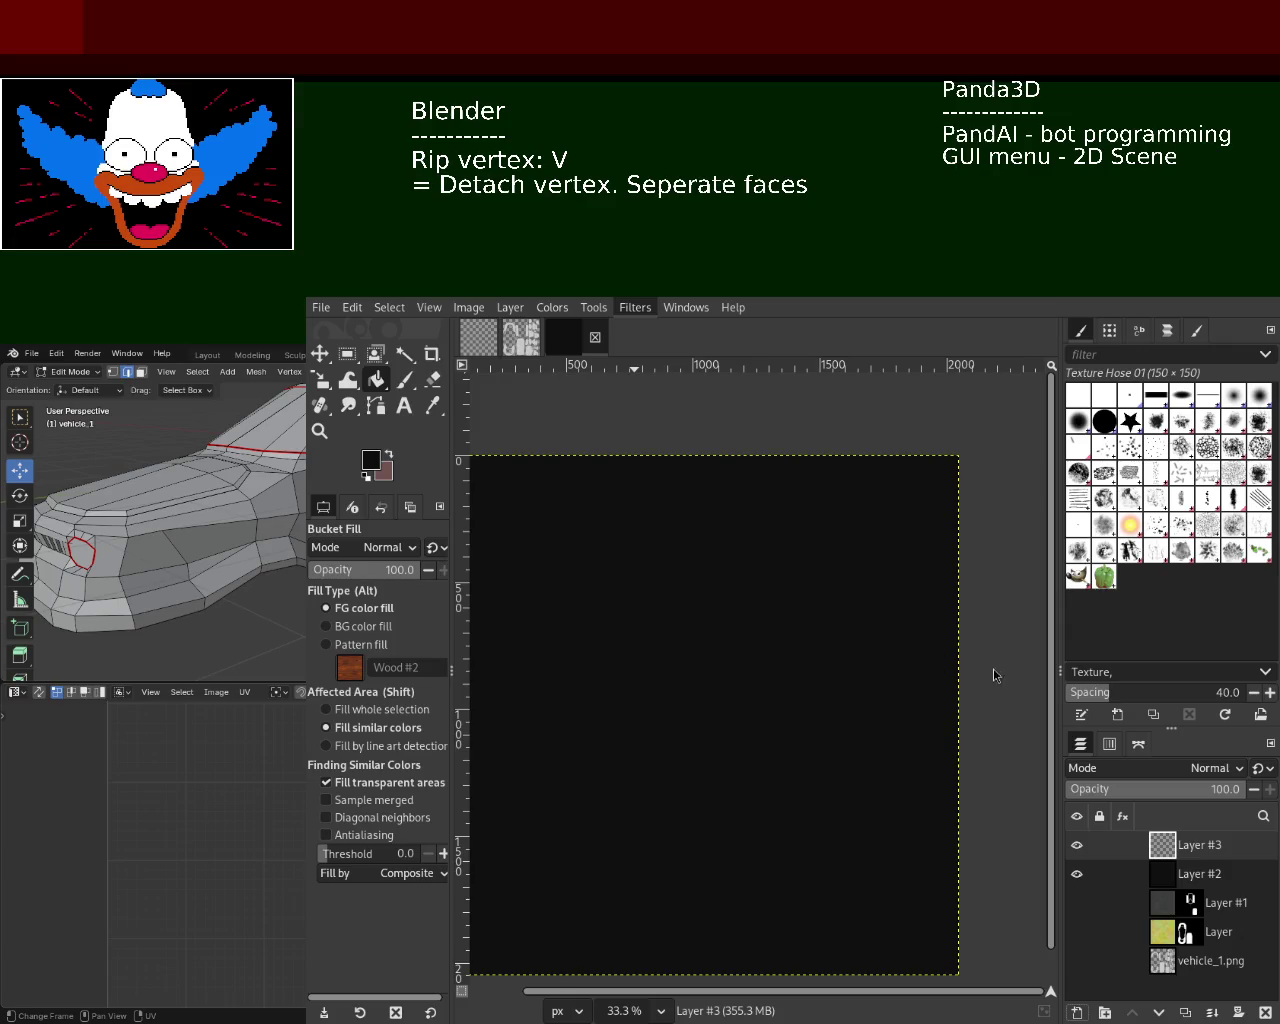
key(ctrl+f)
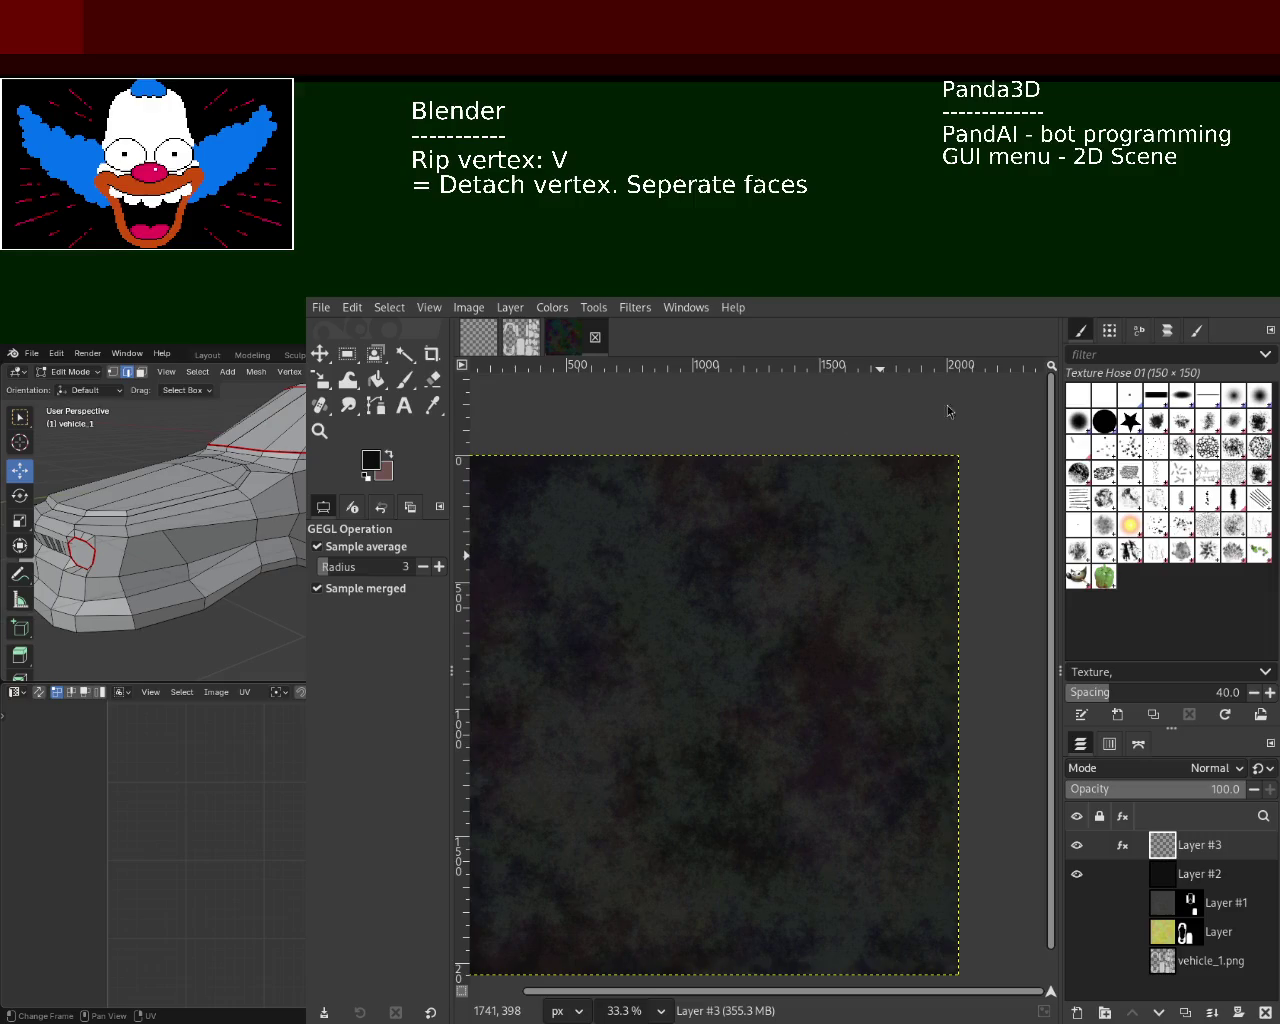
- Edit Layer #3's Plasma effect settings to darken it to a faint, nearly black grain
click(1123, 846)
click(1125, 848)
click(1127, 850)
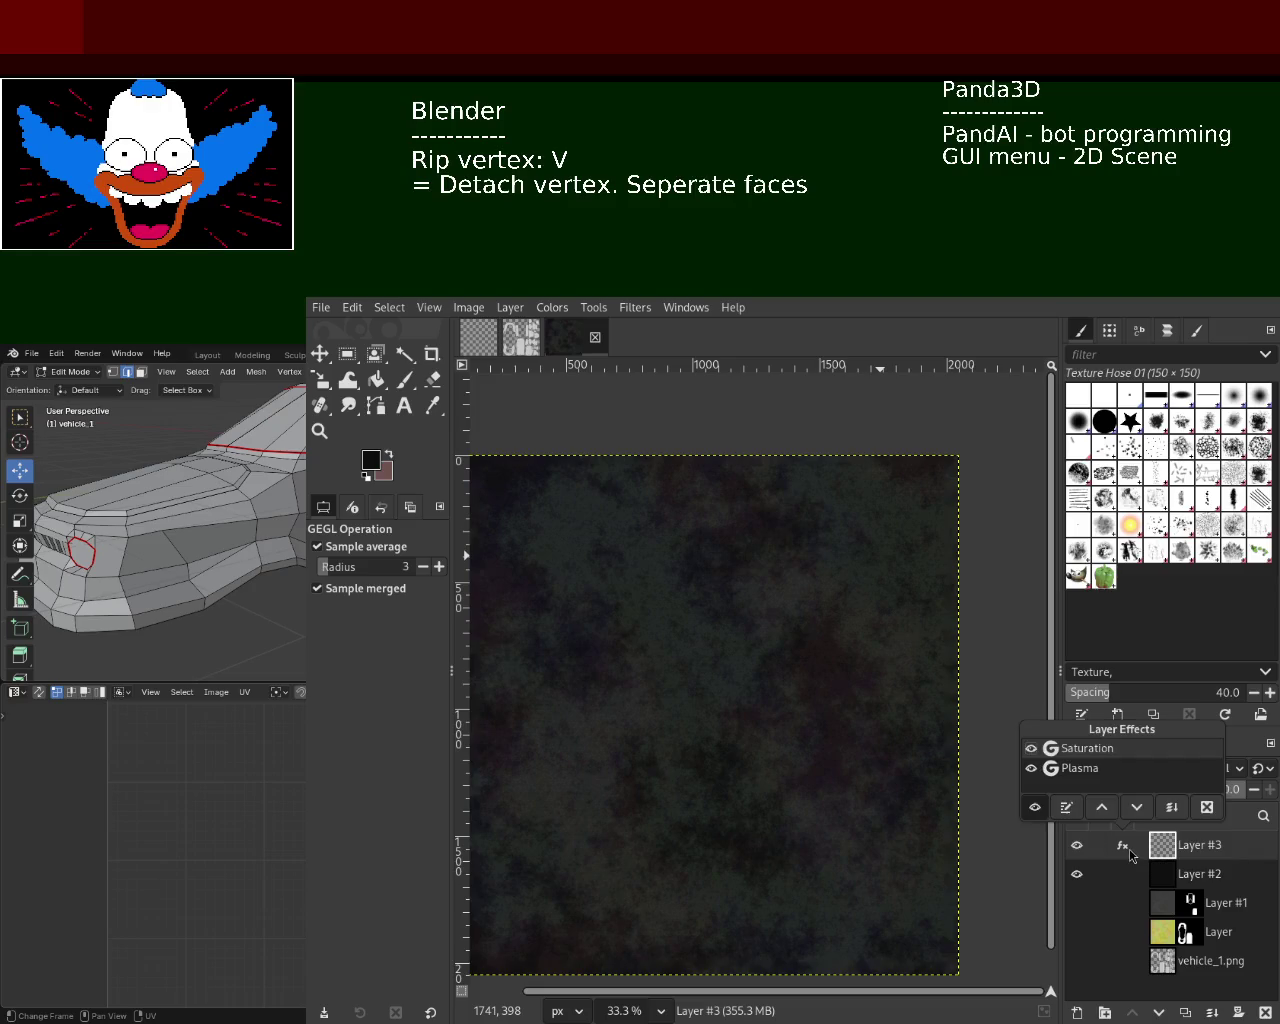
click(1066, 807)
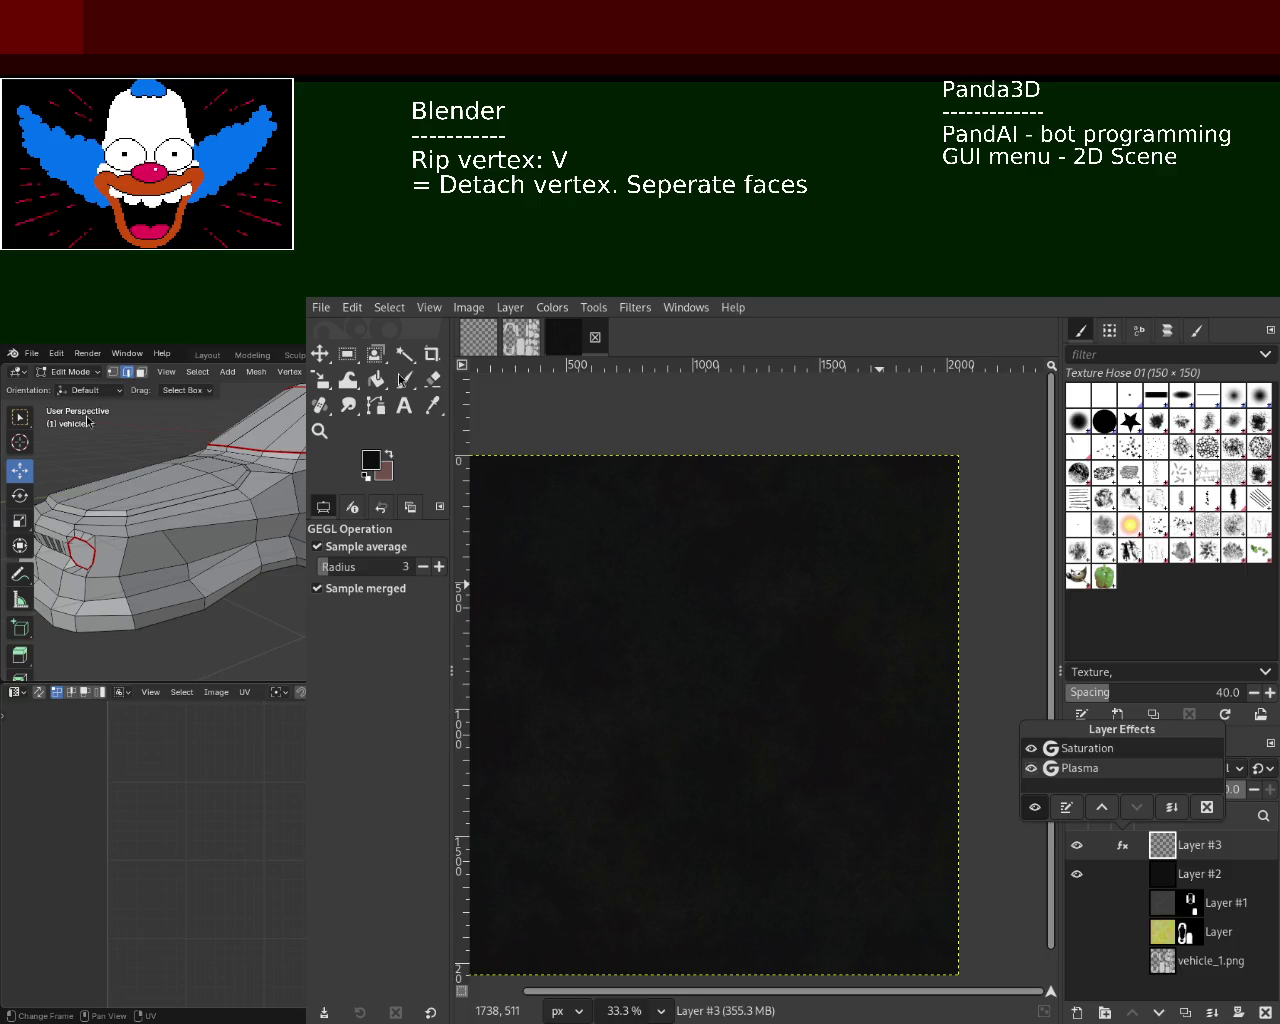
click(648, 570)
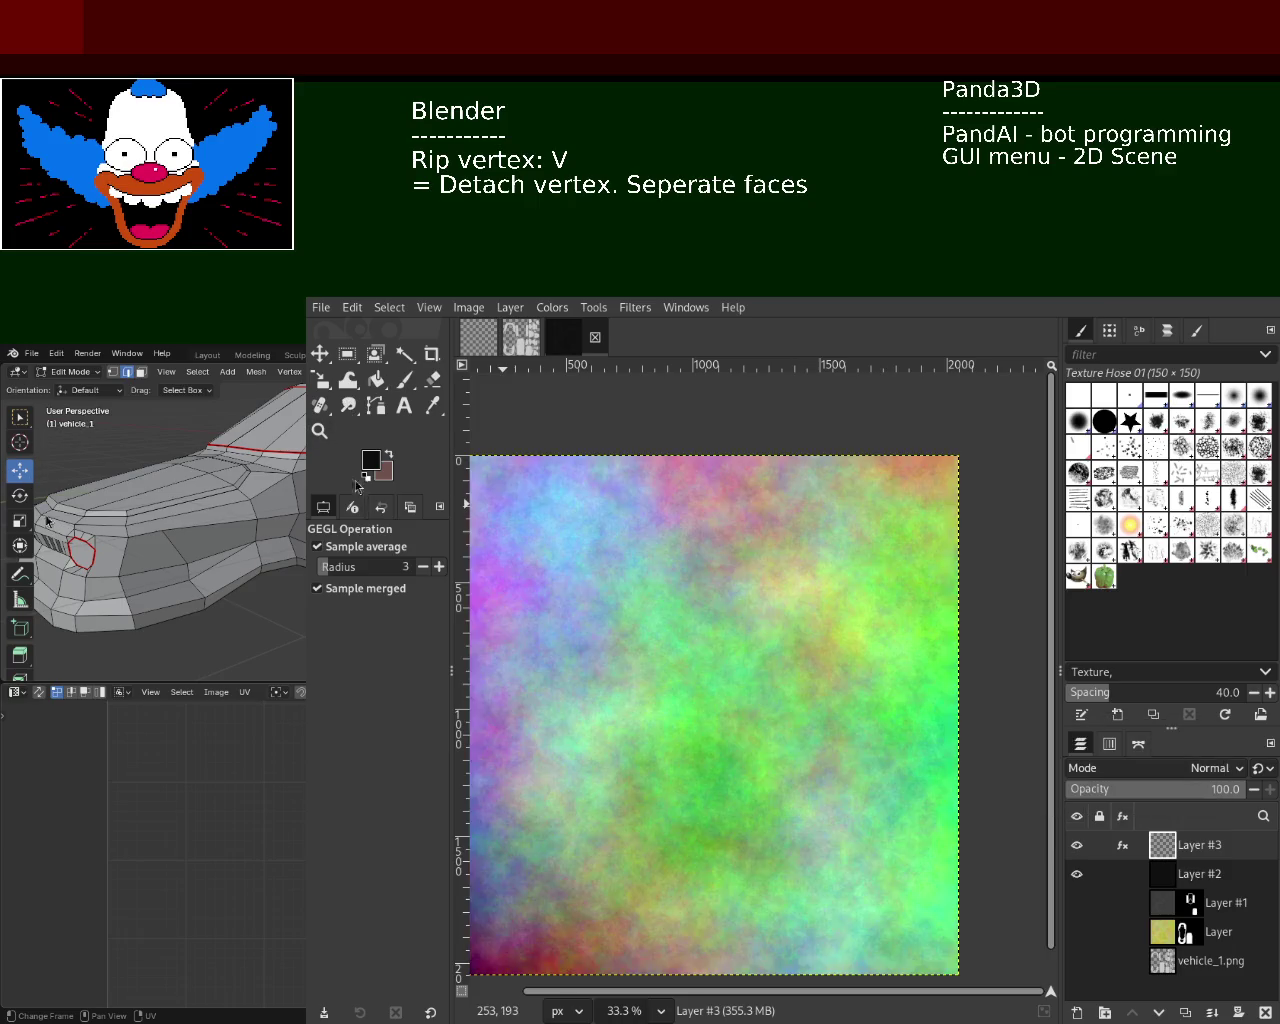
- Zoom out and recentre the canvas to see the whole texture
click(318, 431)
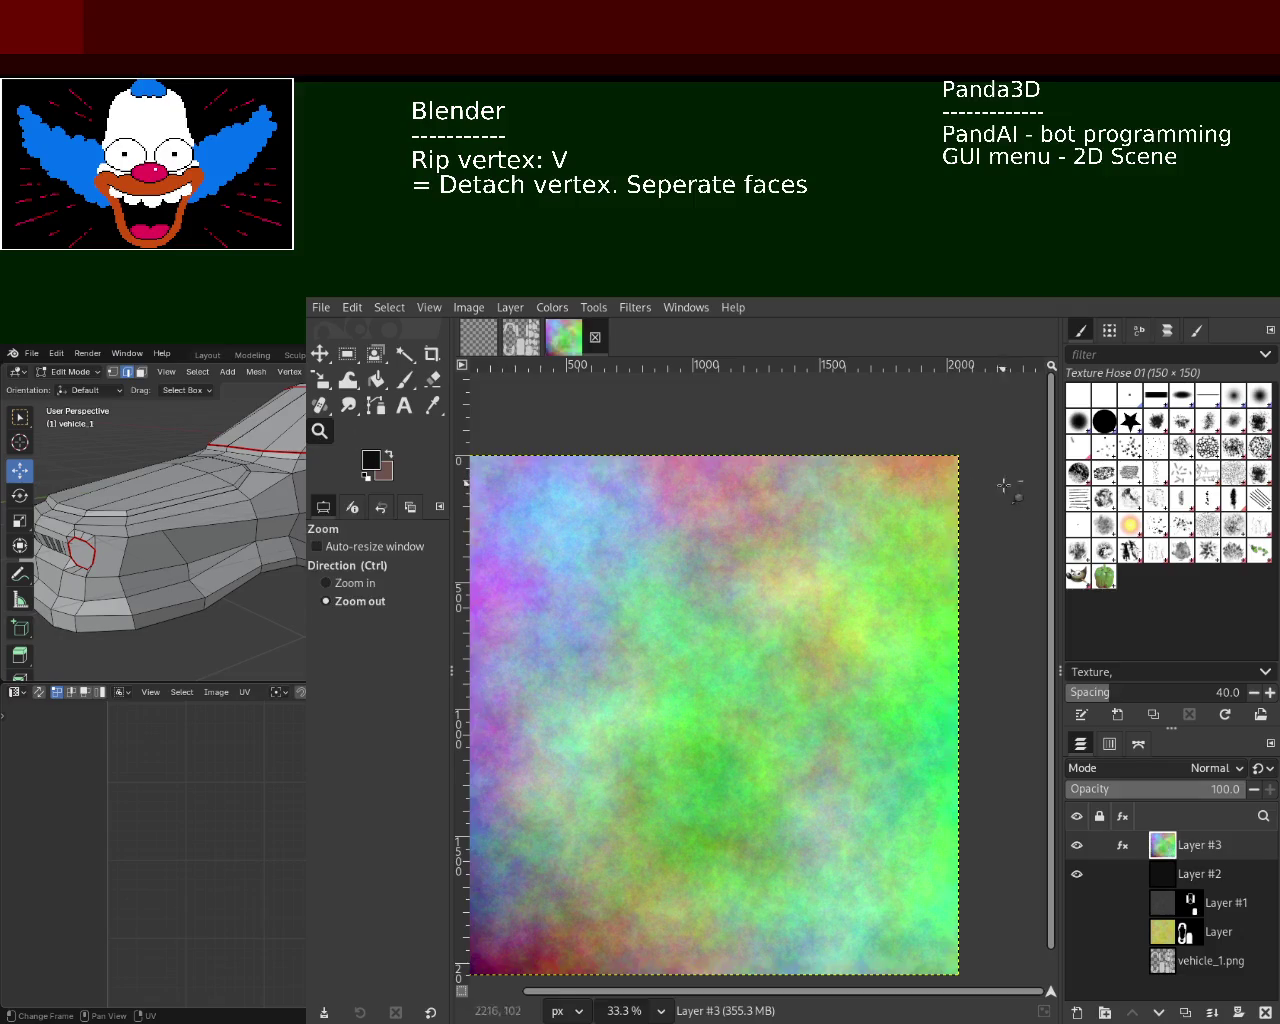
ctrl+click(743, 448)
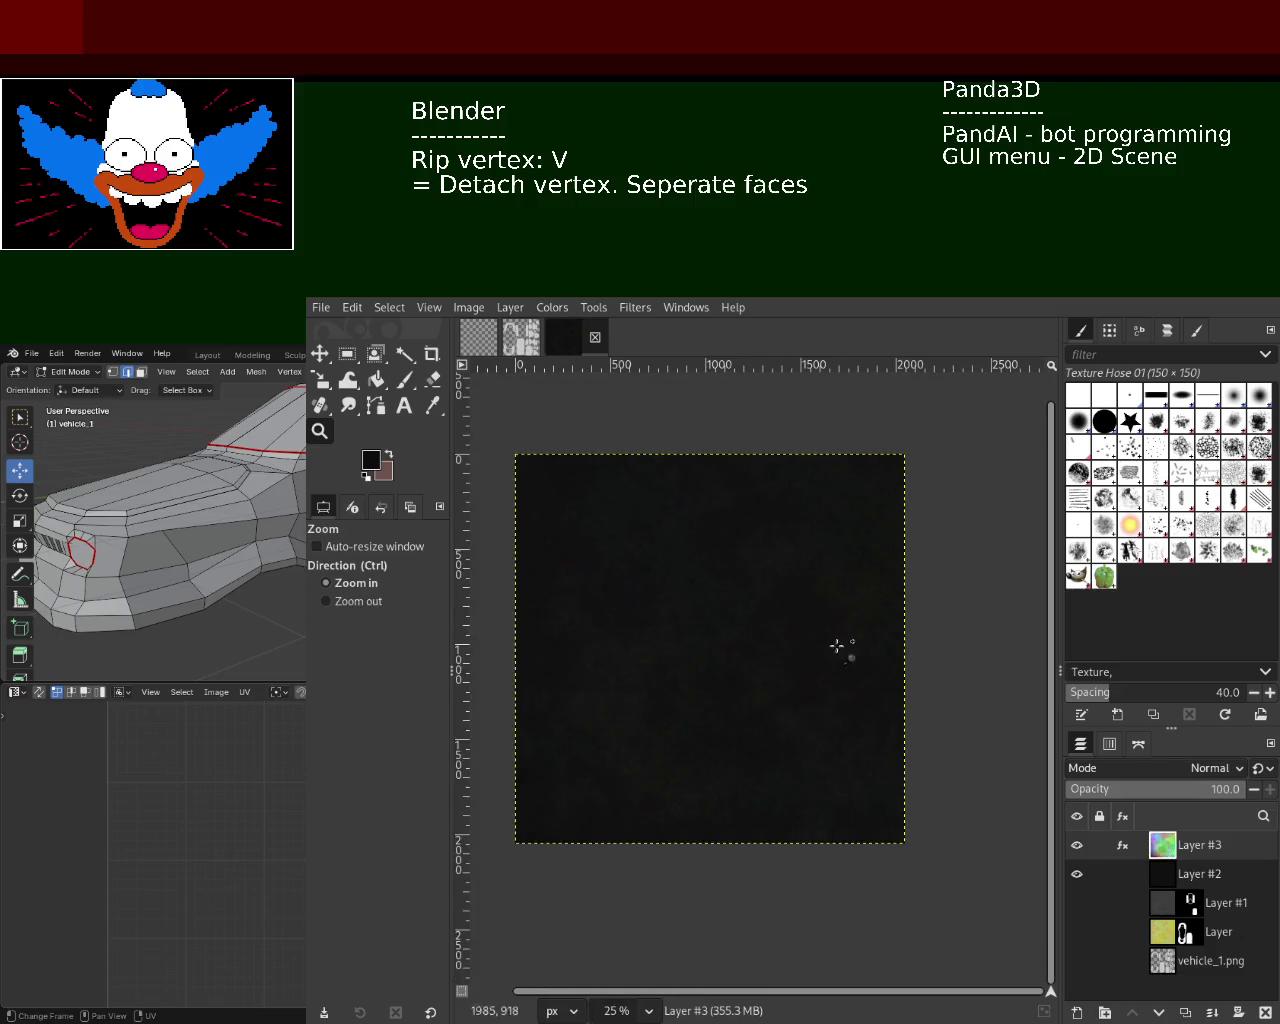
click(583, 580)
ctrl+click(726, 517)
click(748, 548)
ctrl+click(753, 435)
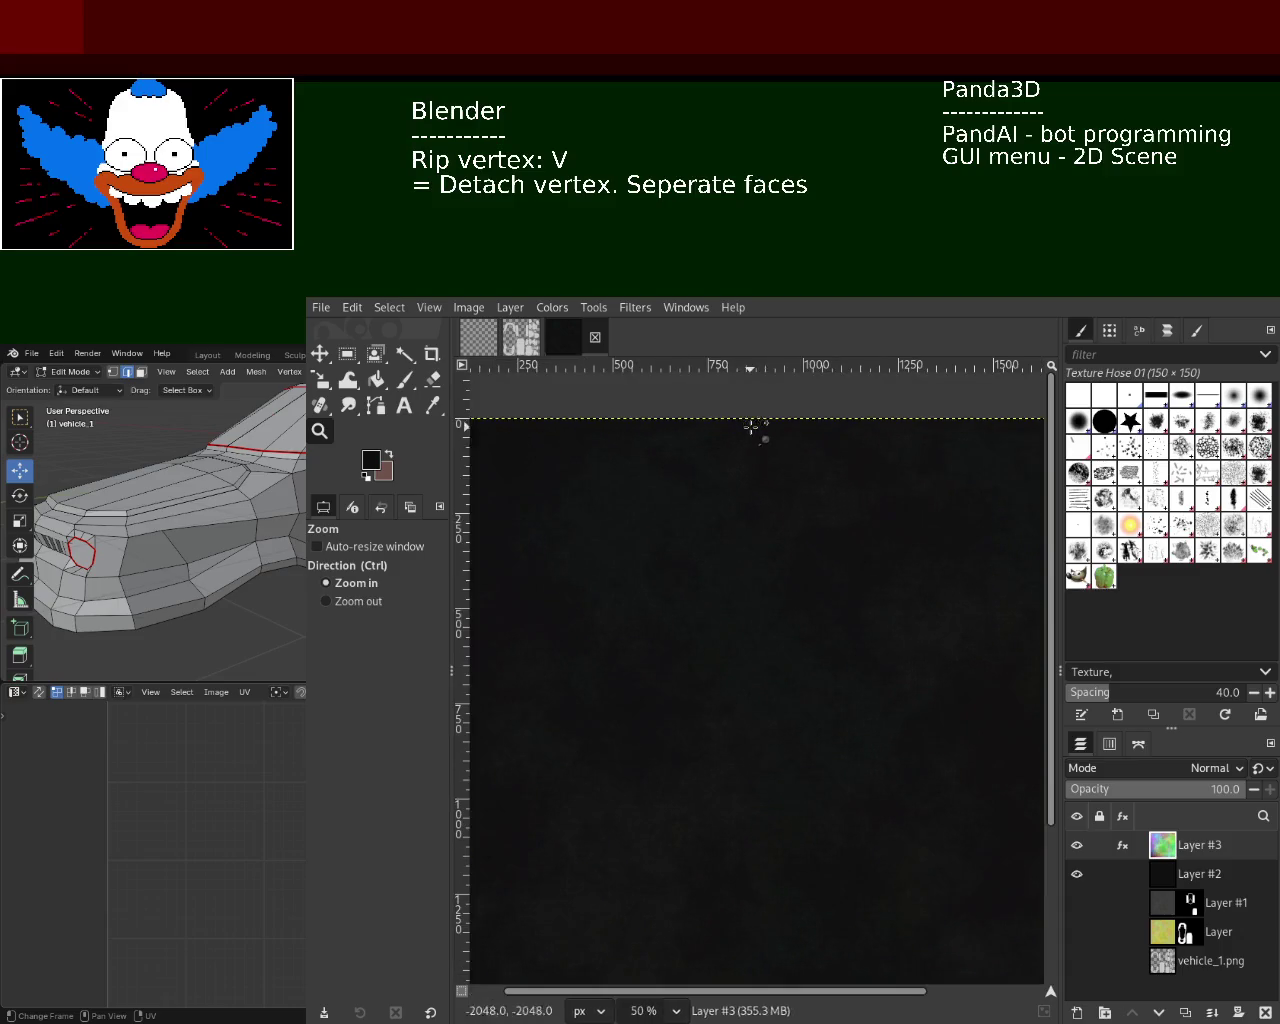
click(740, 531)
ctrl+click(858, 684)
ctrl+click(709, 629)
ctrl+click(709, 629)
click(723, 620)
click(718, 622)
click(720, 620)
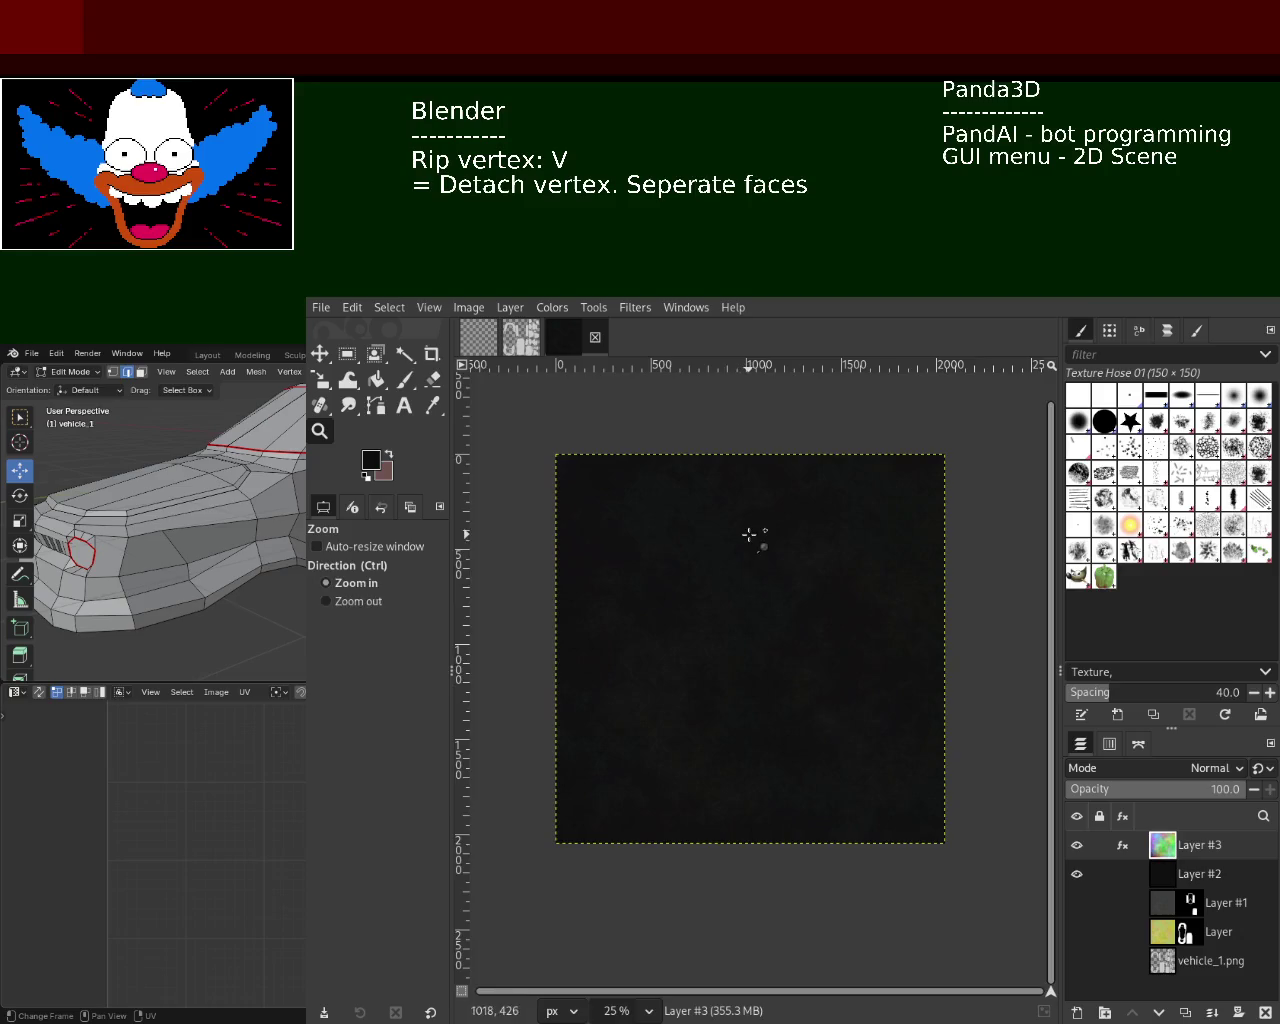
ctrl+click(754, 530)
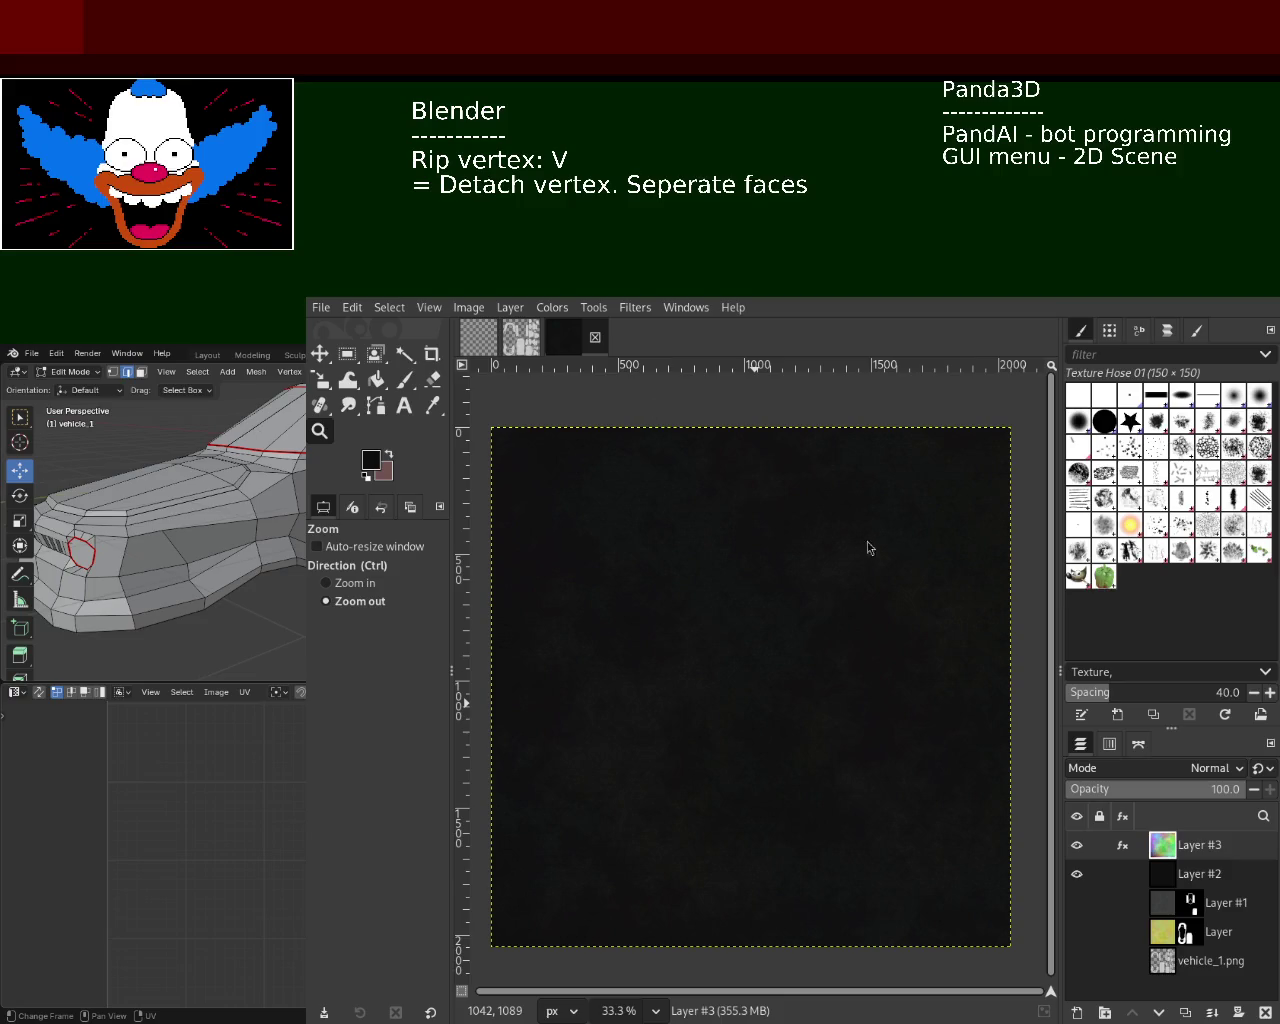
- Hide plasma Layer #3 and black Layer #2, leaving the vehicle_1.png layer visible
mouse_move(1095, 874)
click(1076, 874)
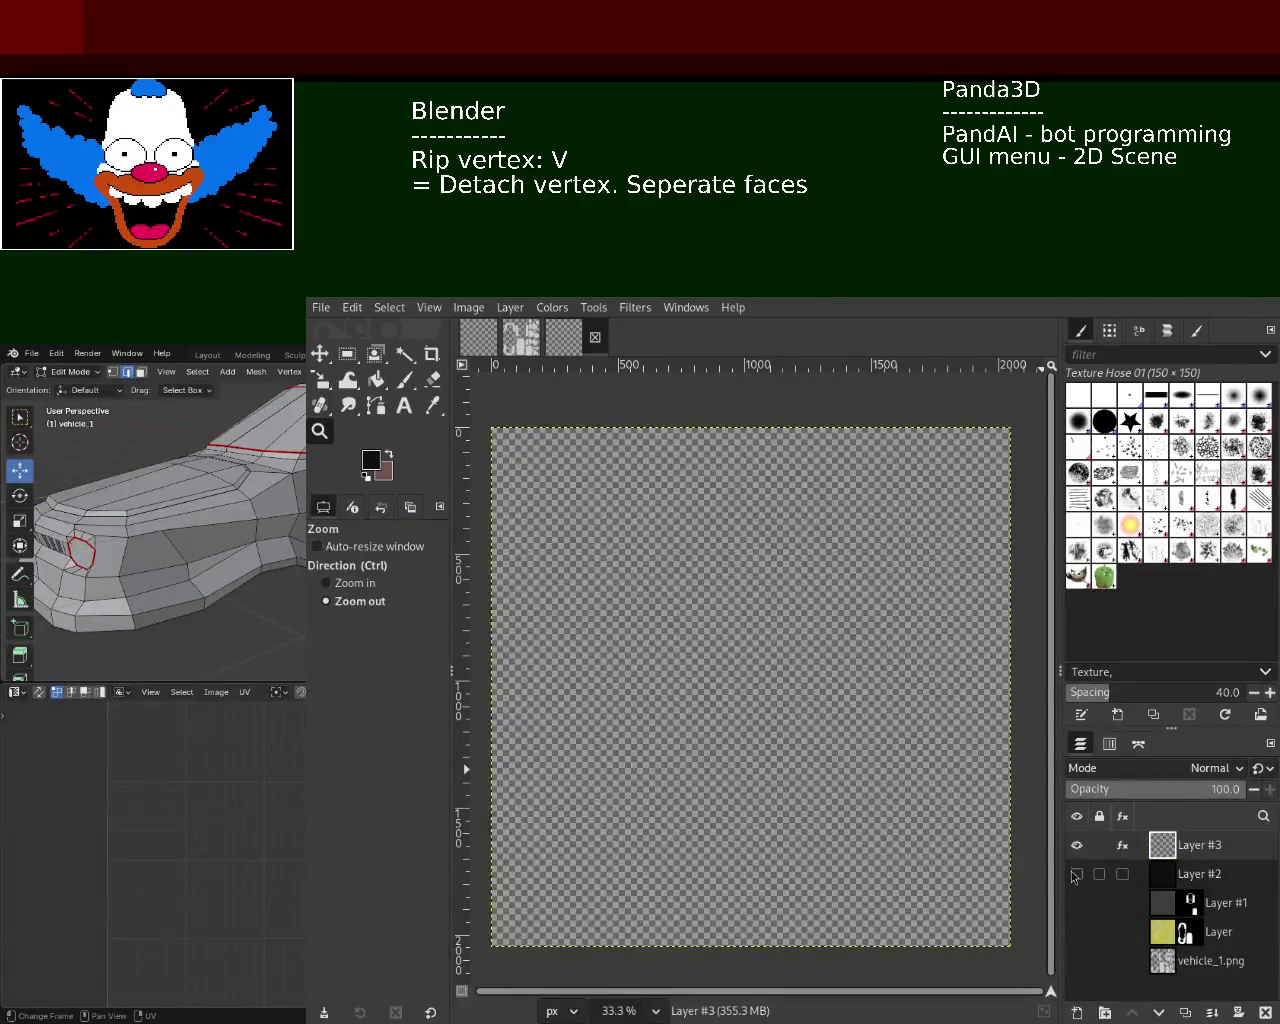
click(1076, 874)
click(1076, 845)
click(1076, 874)
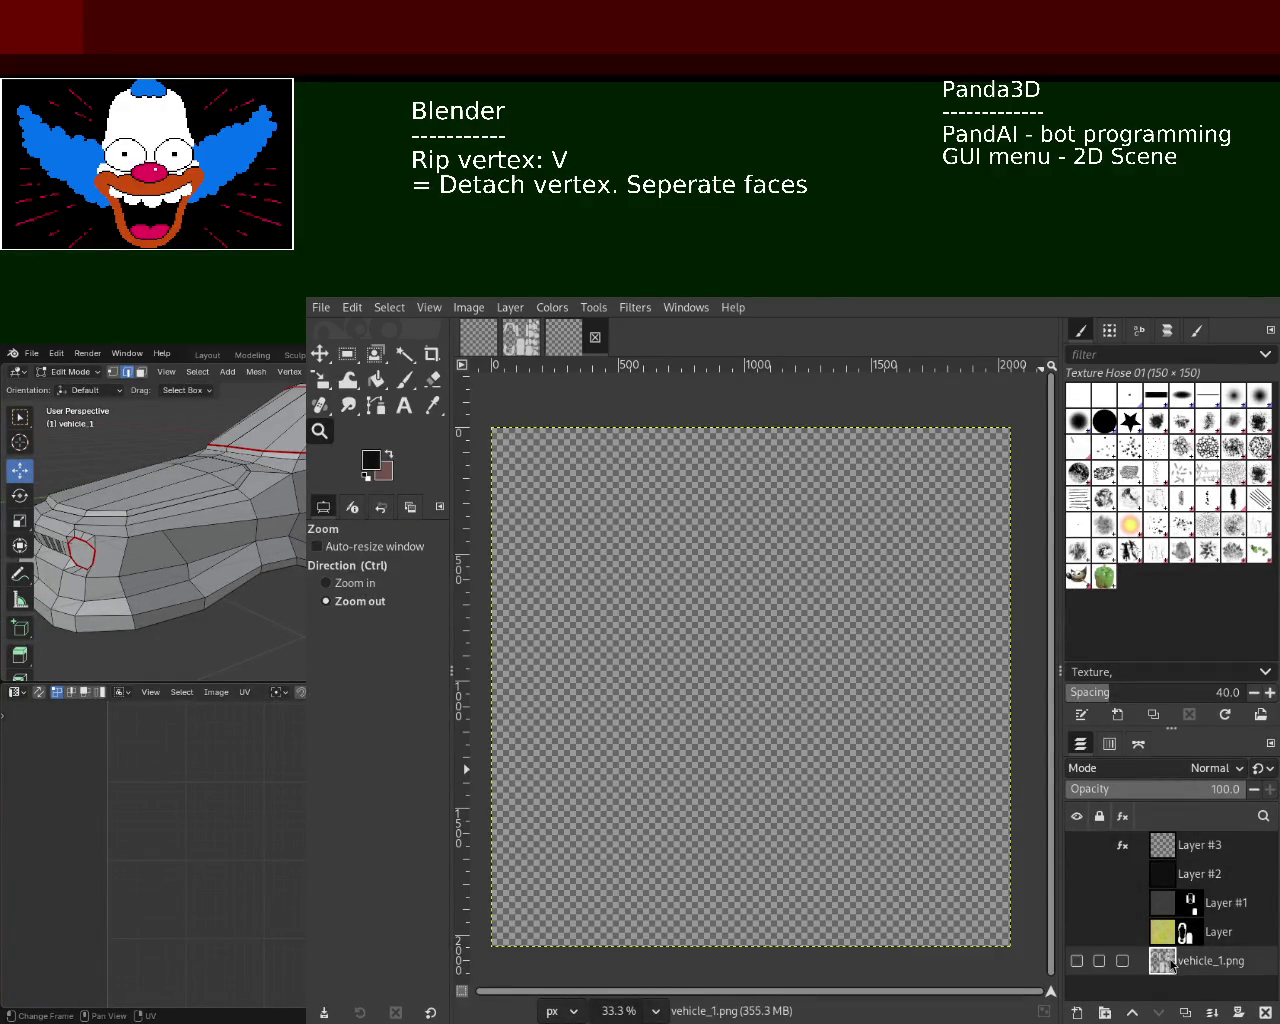
click(1076, 961)
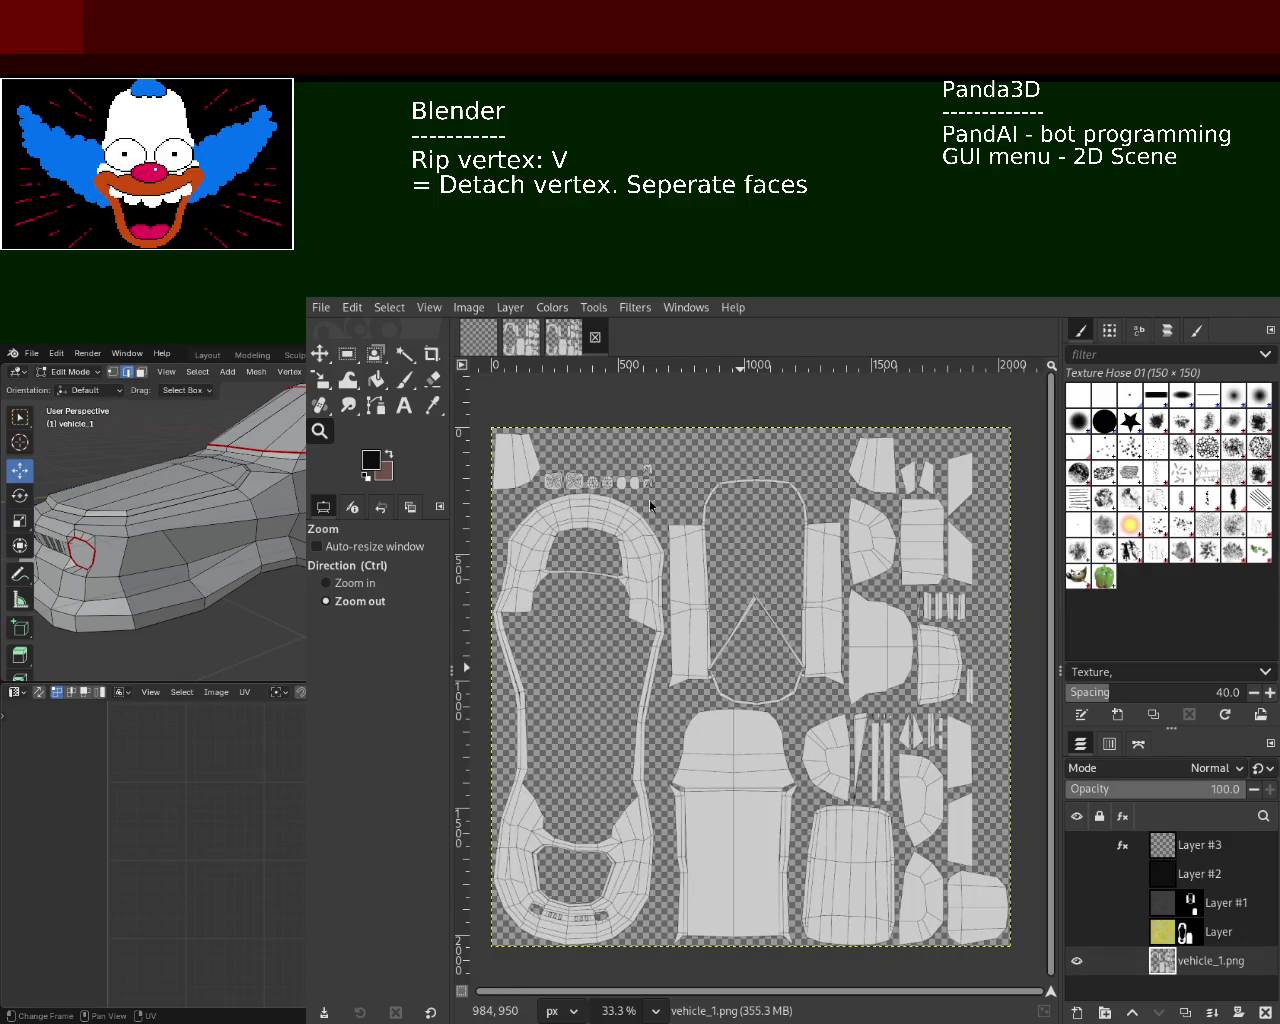
- Fuzzy-select all the window pieces of the UV layout
click(404, 354)
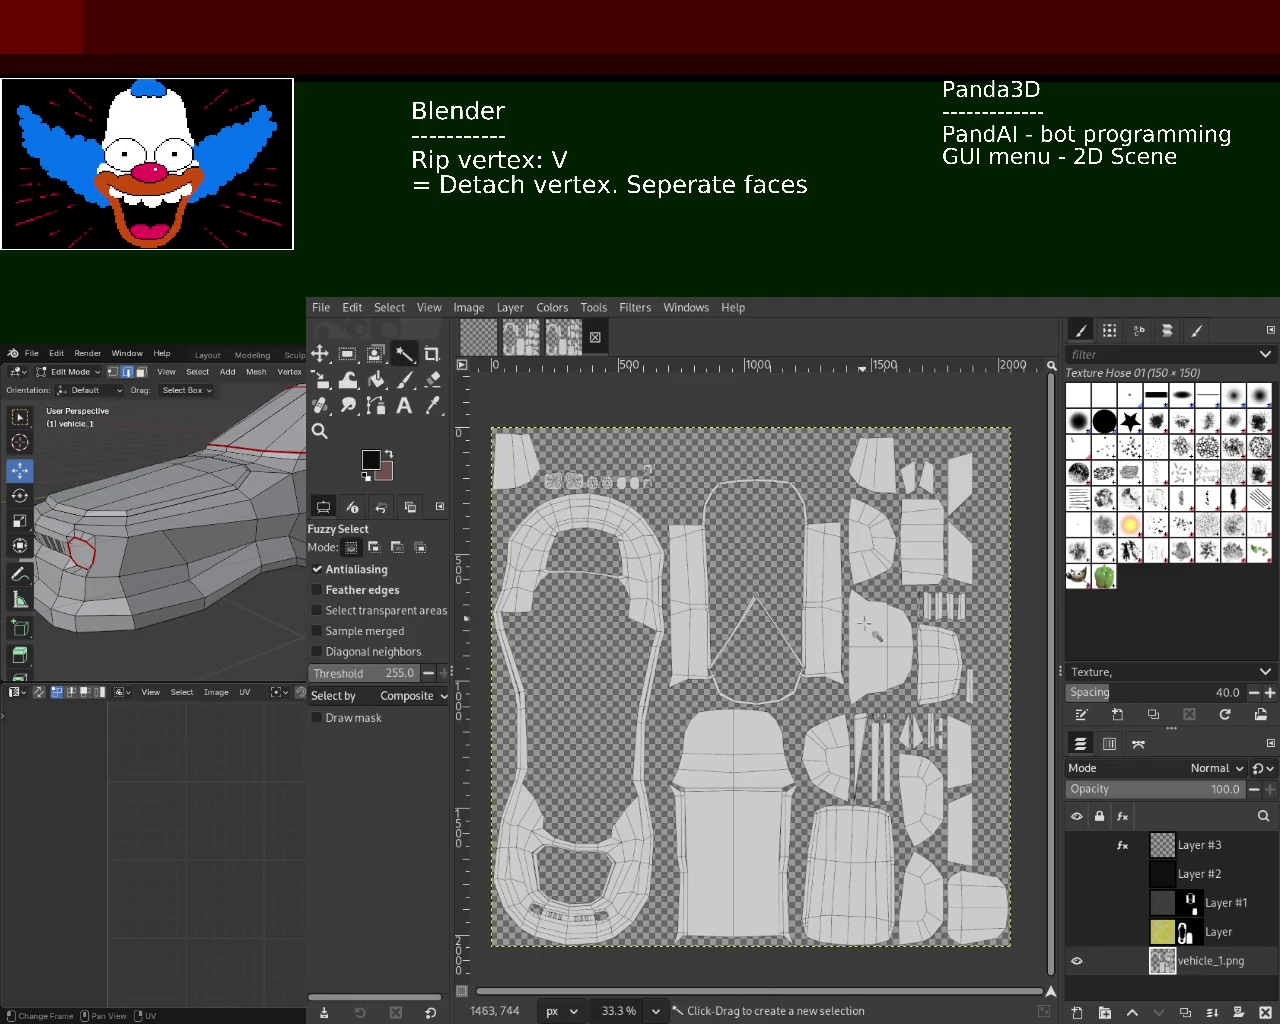
click(920, 548)
shift+click(872, 465)
shift+click(880, 640)
shift+click(935, 655)
shift+click(926, 789)
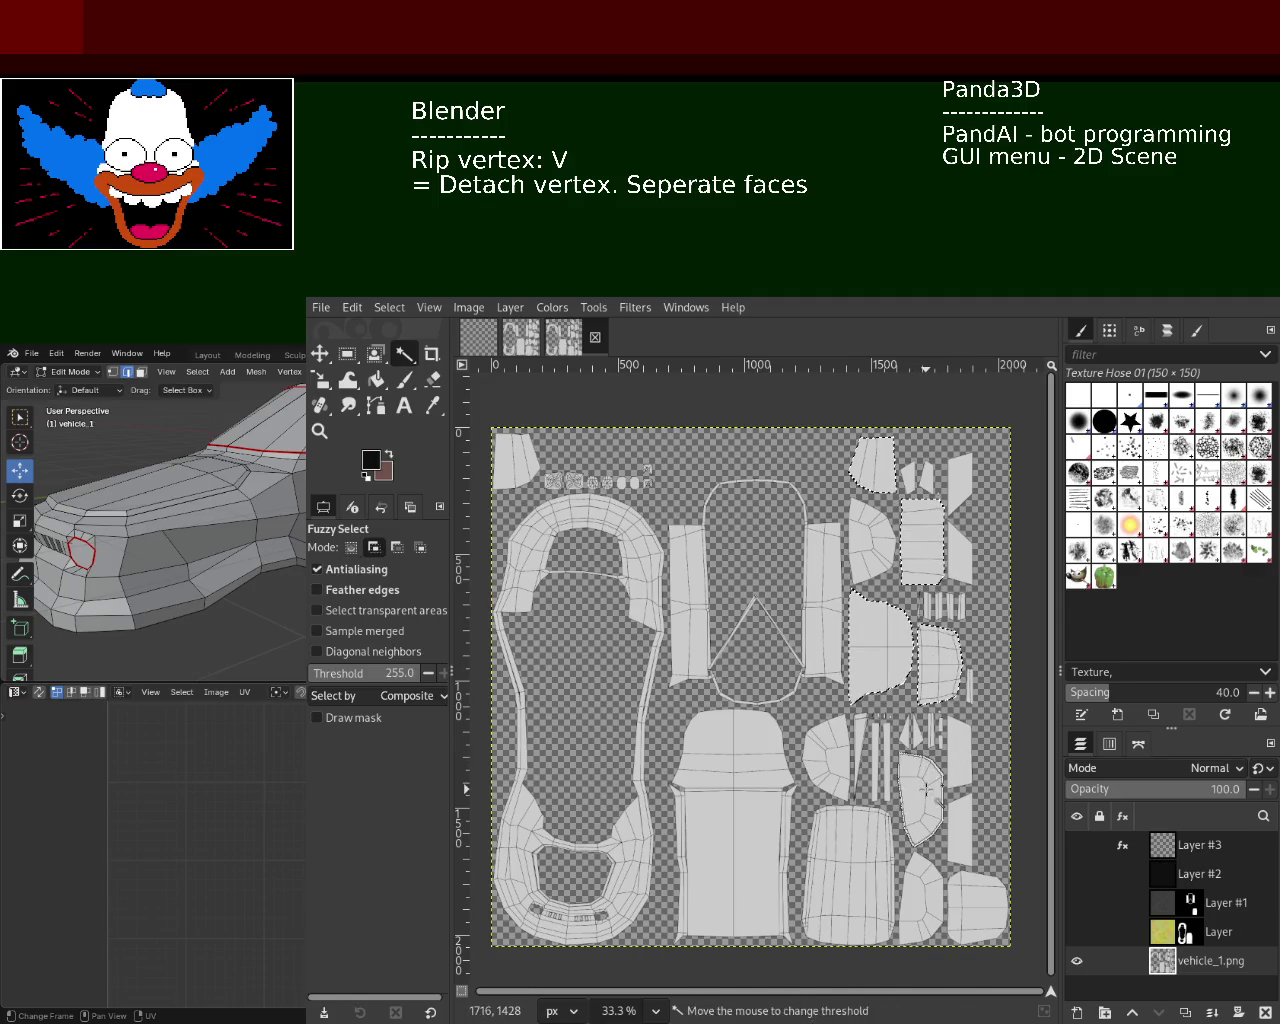
click(935, 660)
shift+click(922, 545)
shift+click(885, 480)
shift+click(515, 470)
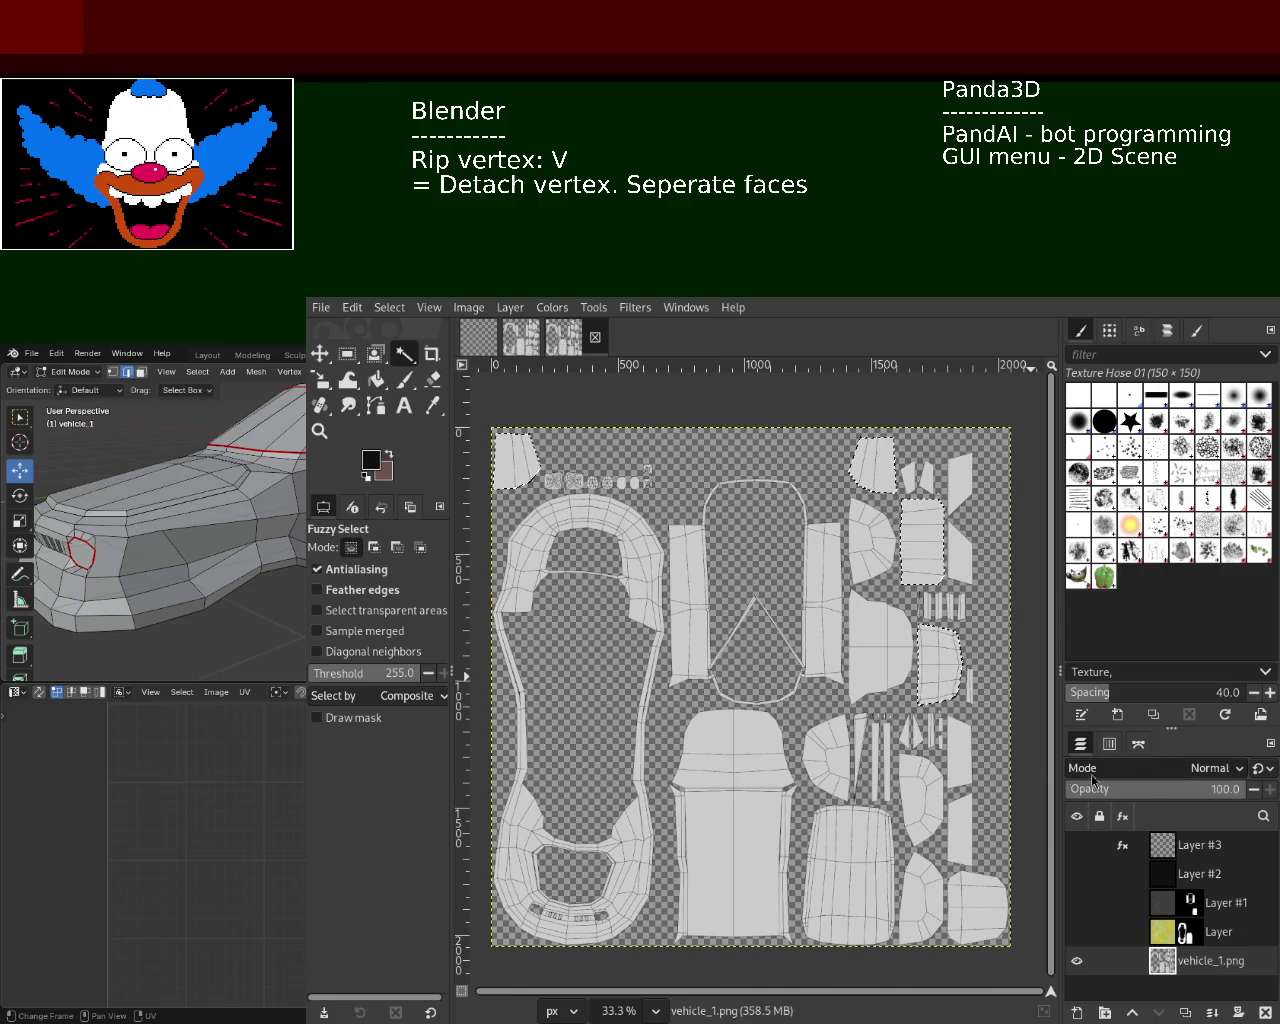
shift+click(920, 795)
shift+click(922, 888)
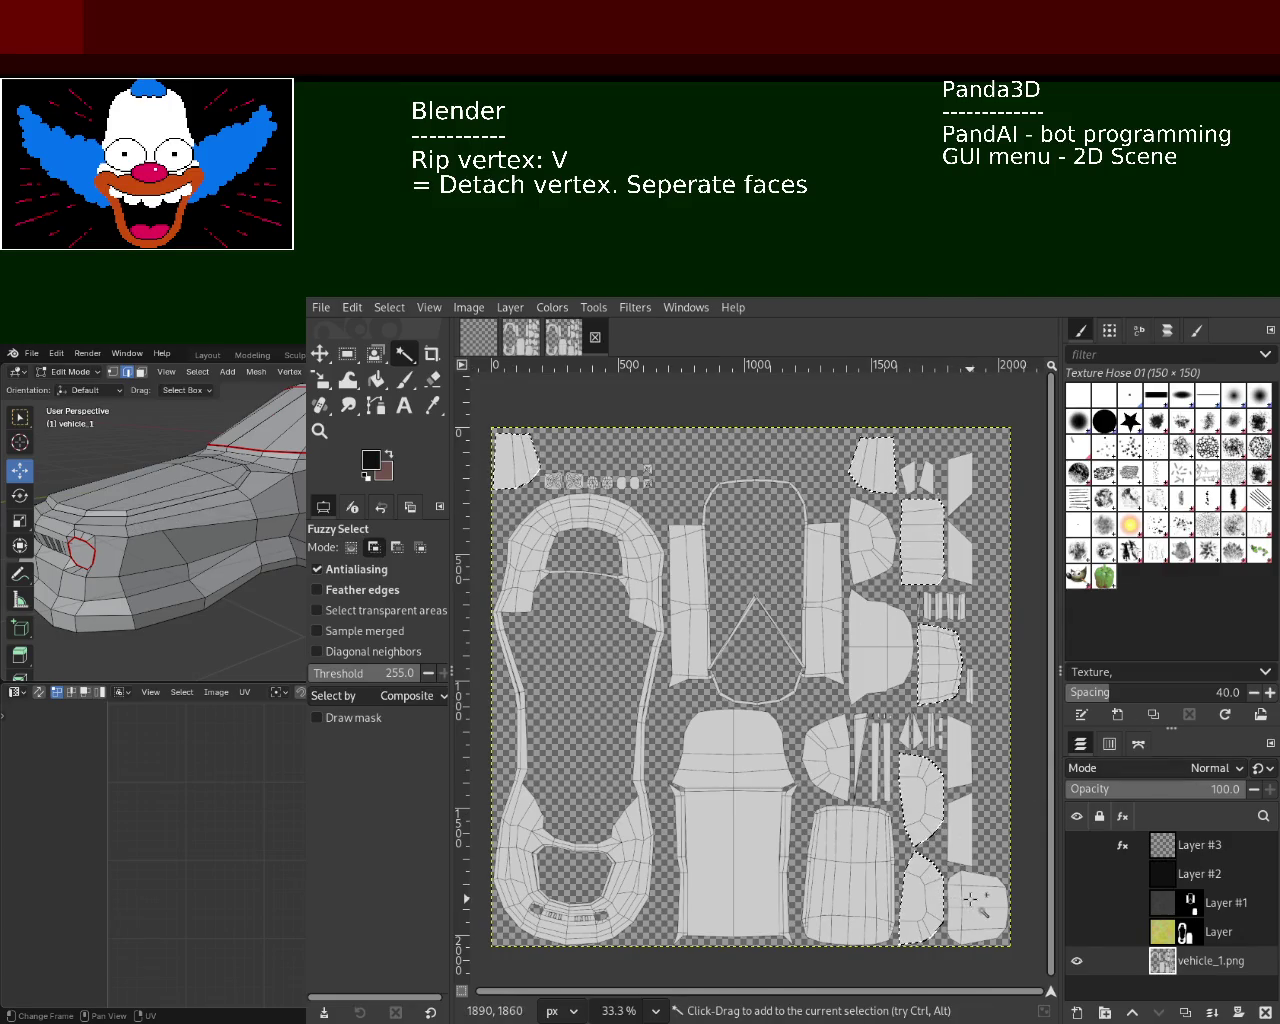
shift+click(970, 898)
mouse_move(1199, 845)
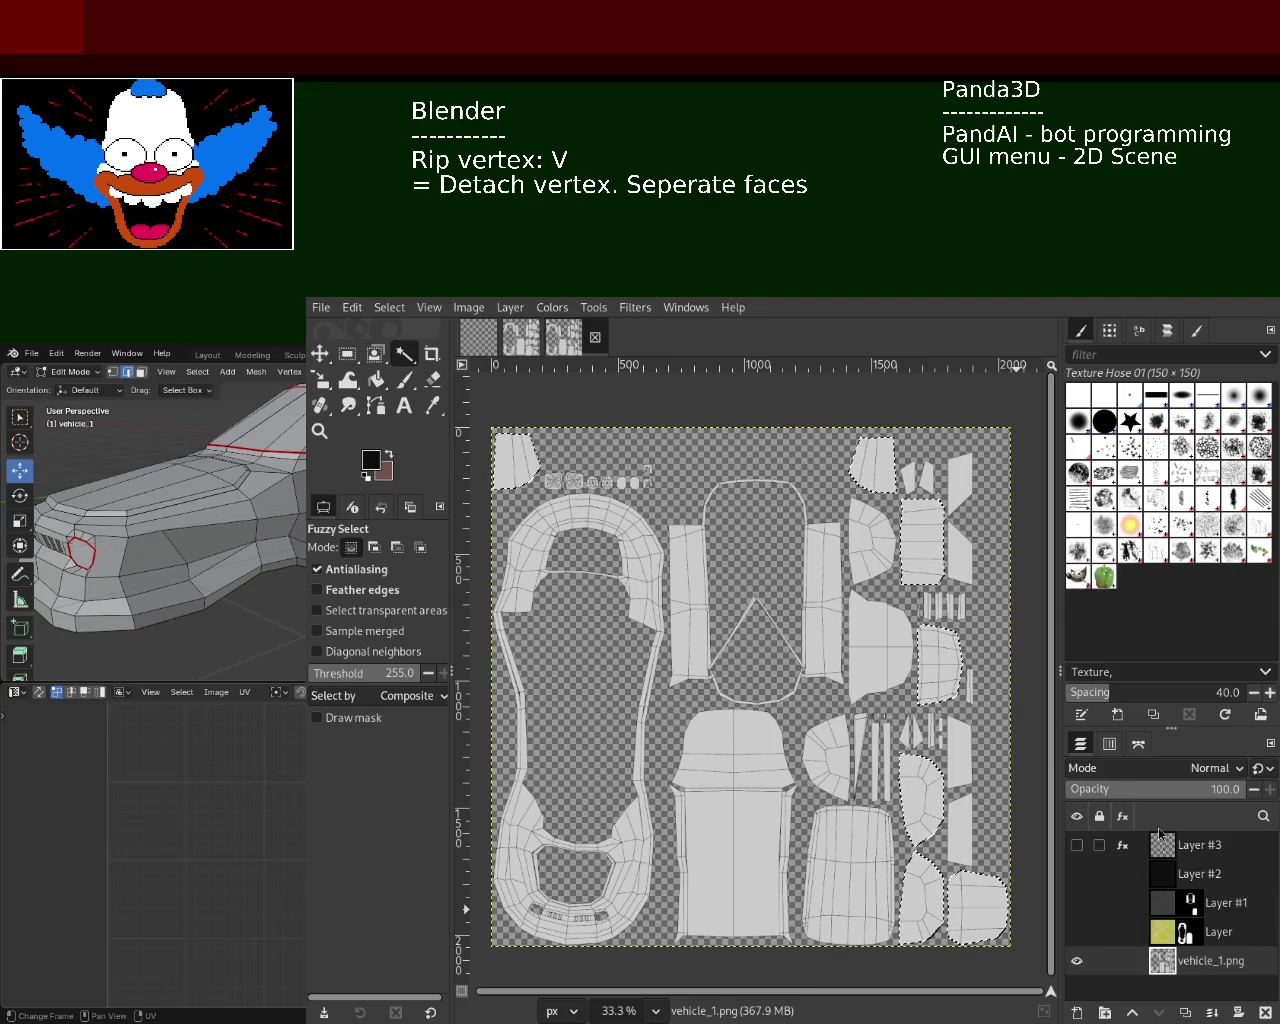
- Merge Layer #3 down into Layer #2 and mask Layer #2 to the window selection
click(1162, 850)
click(1077, 845)
click(1077, 874)
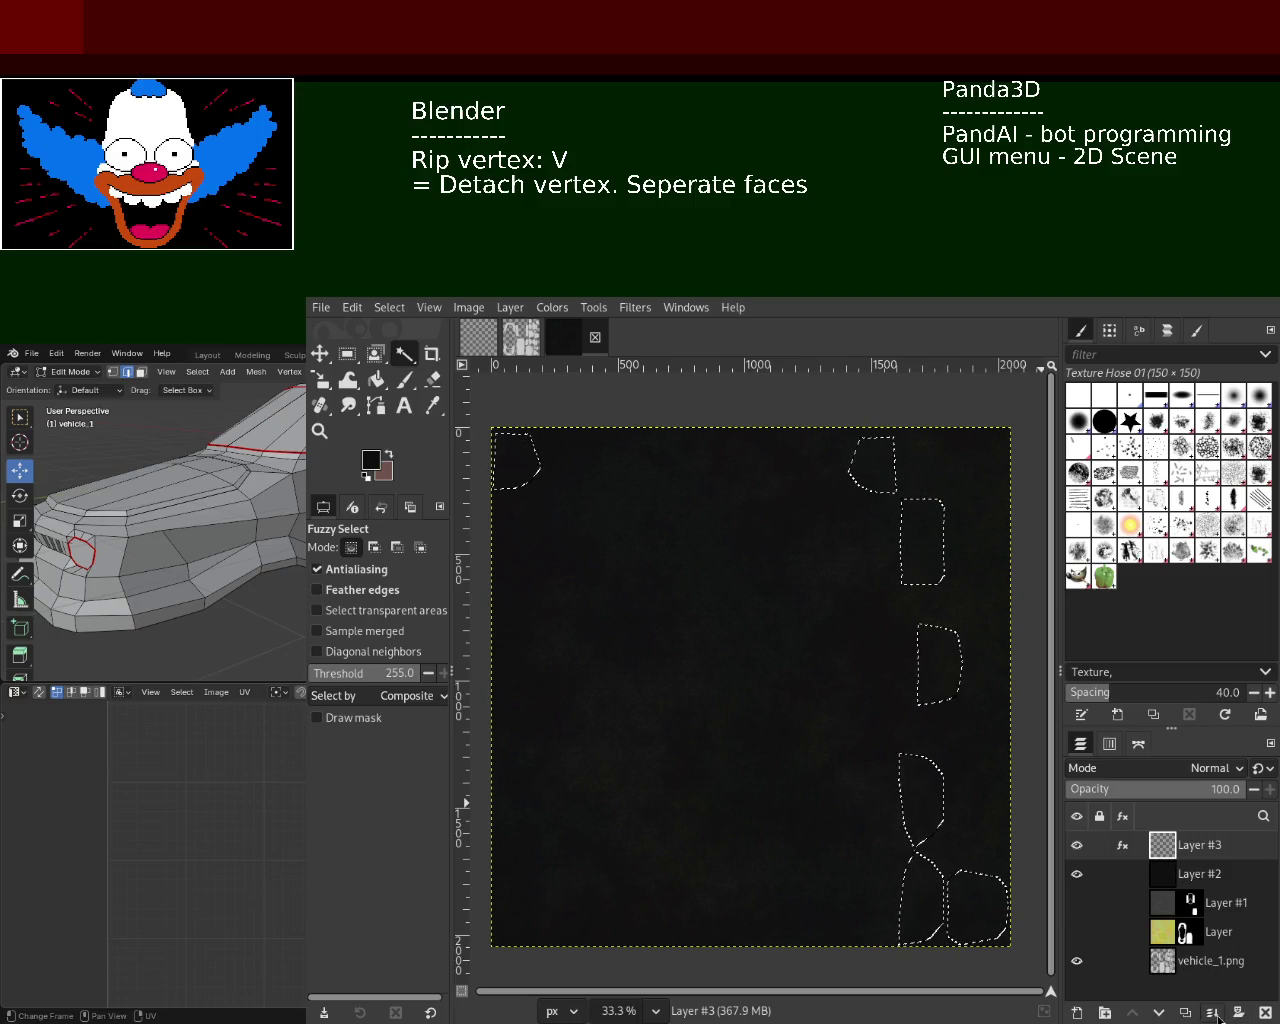
click(1217, 1015)
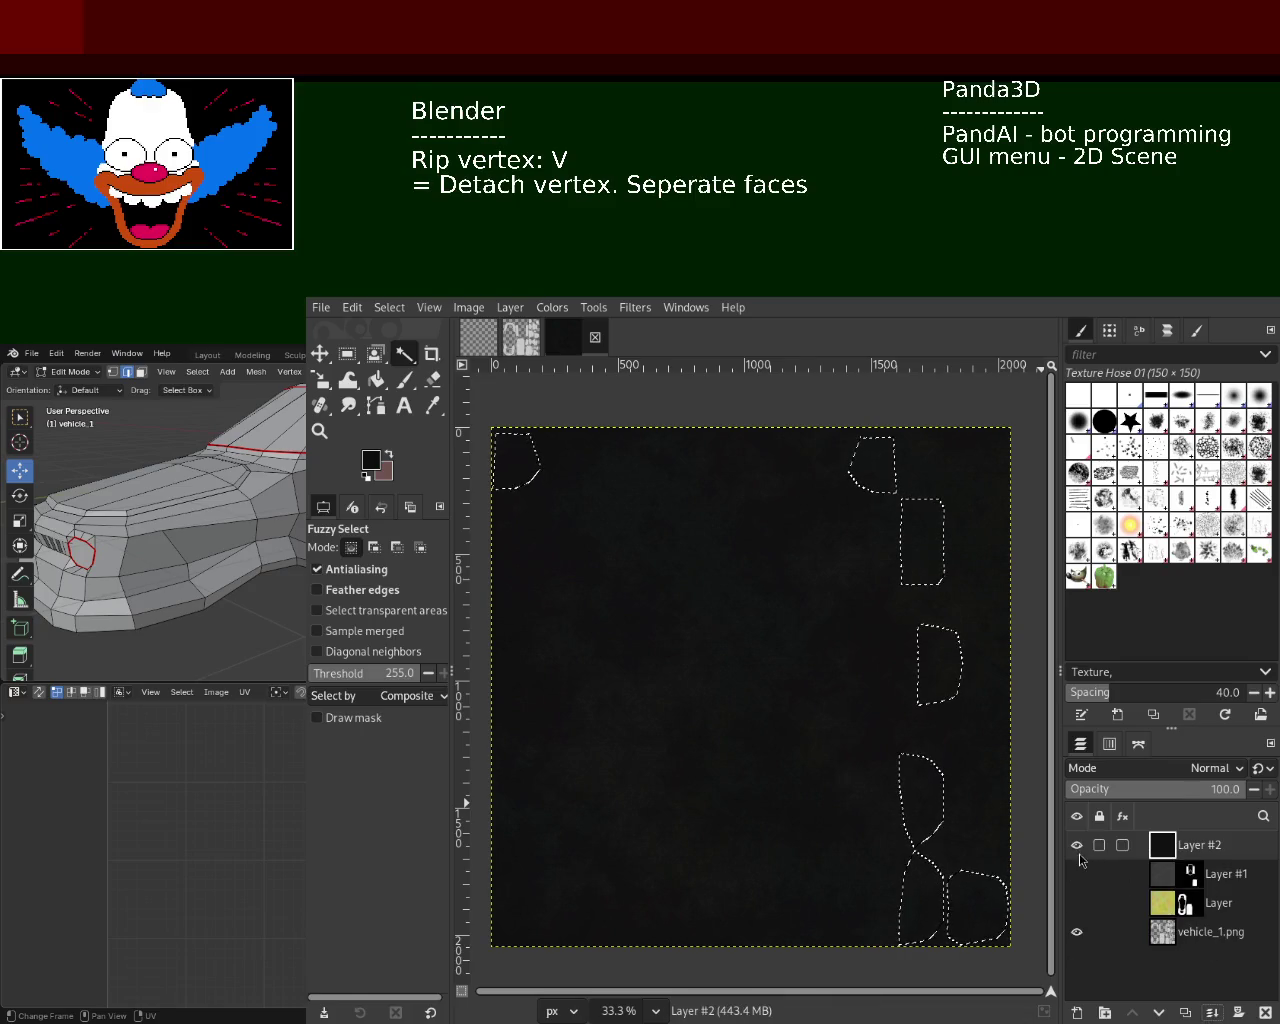
click(1077, 845)
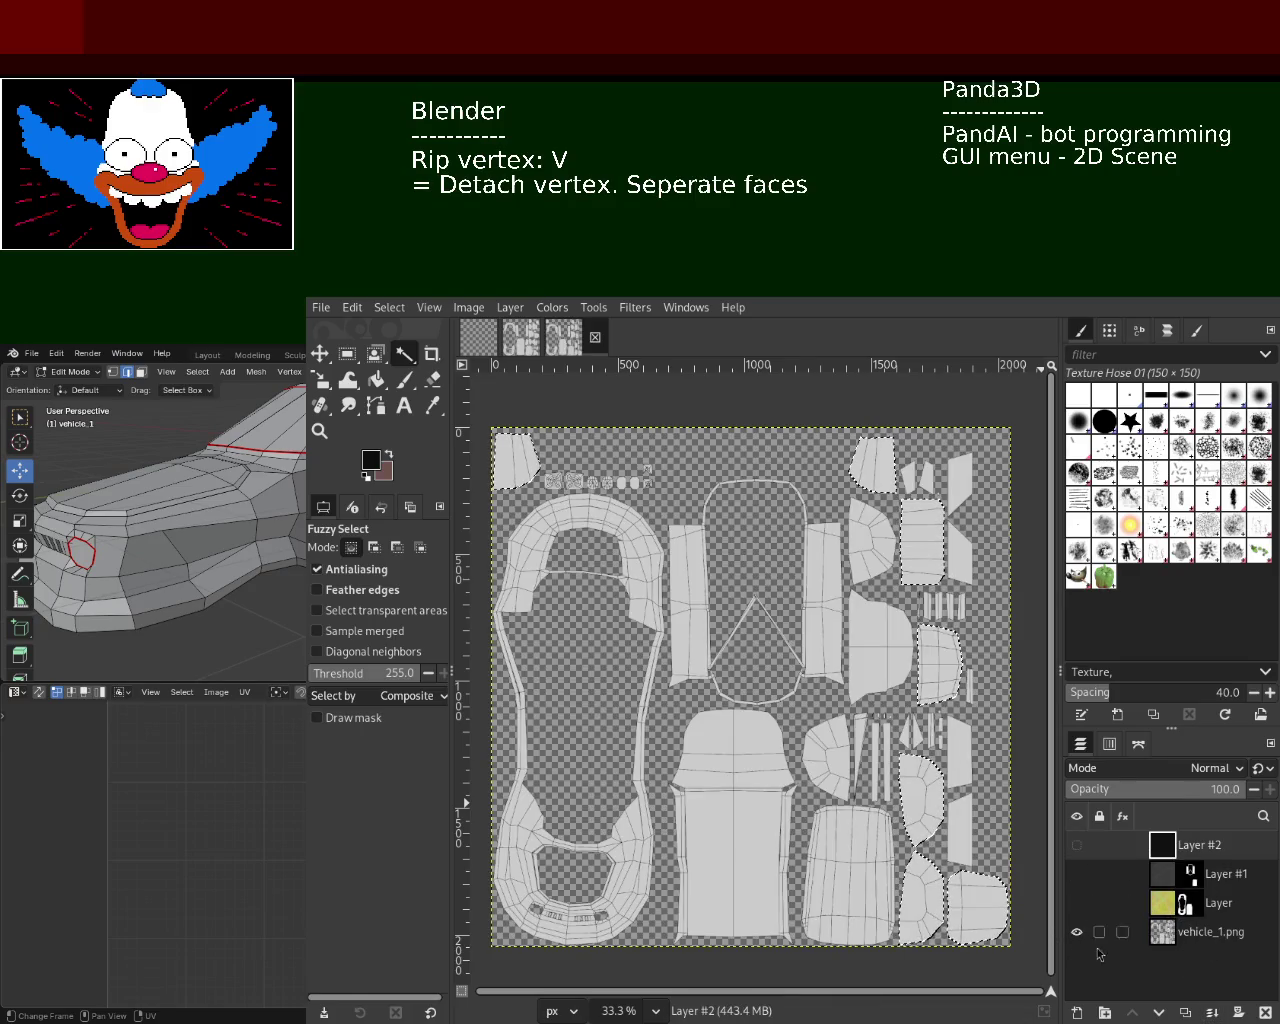
click(1180, 935)
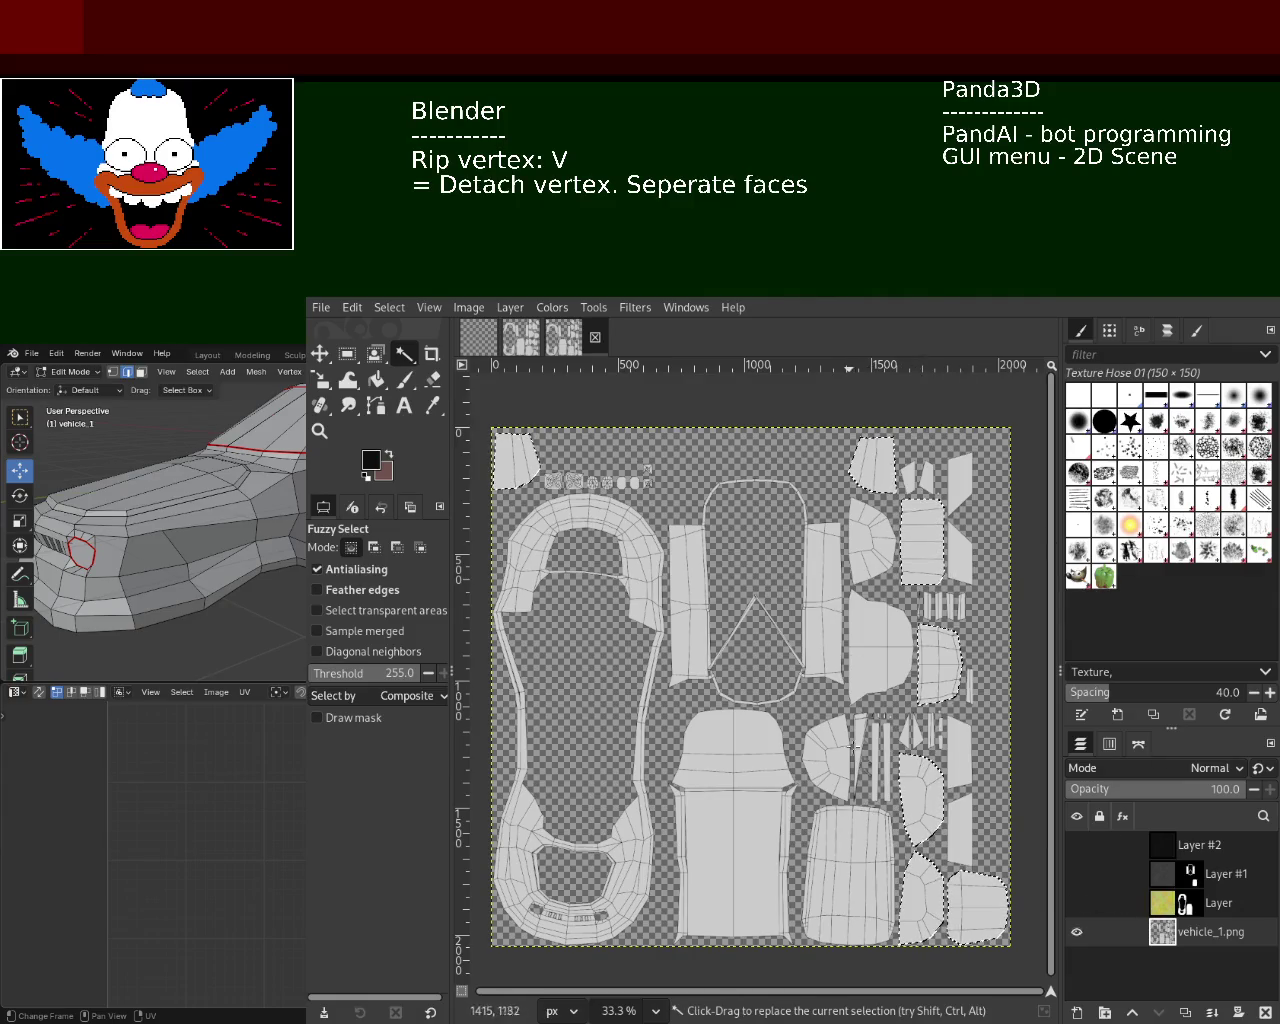
click(1176, 855)
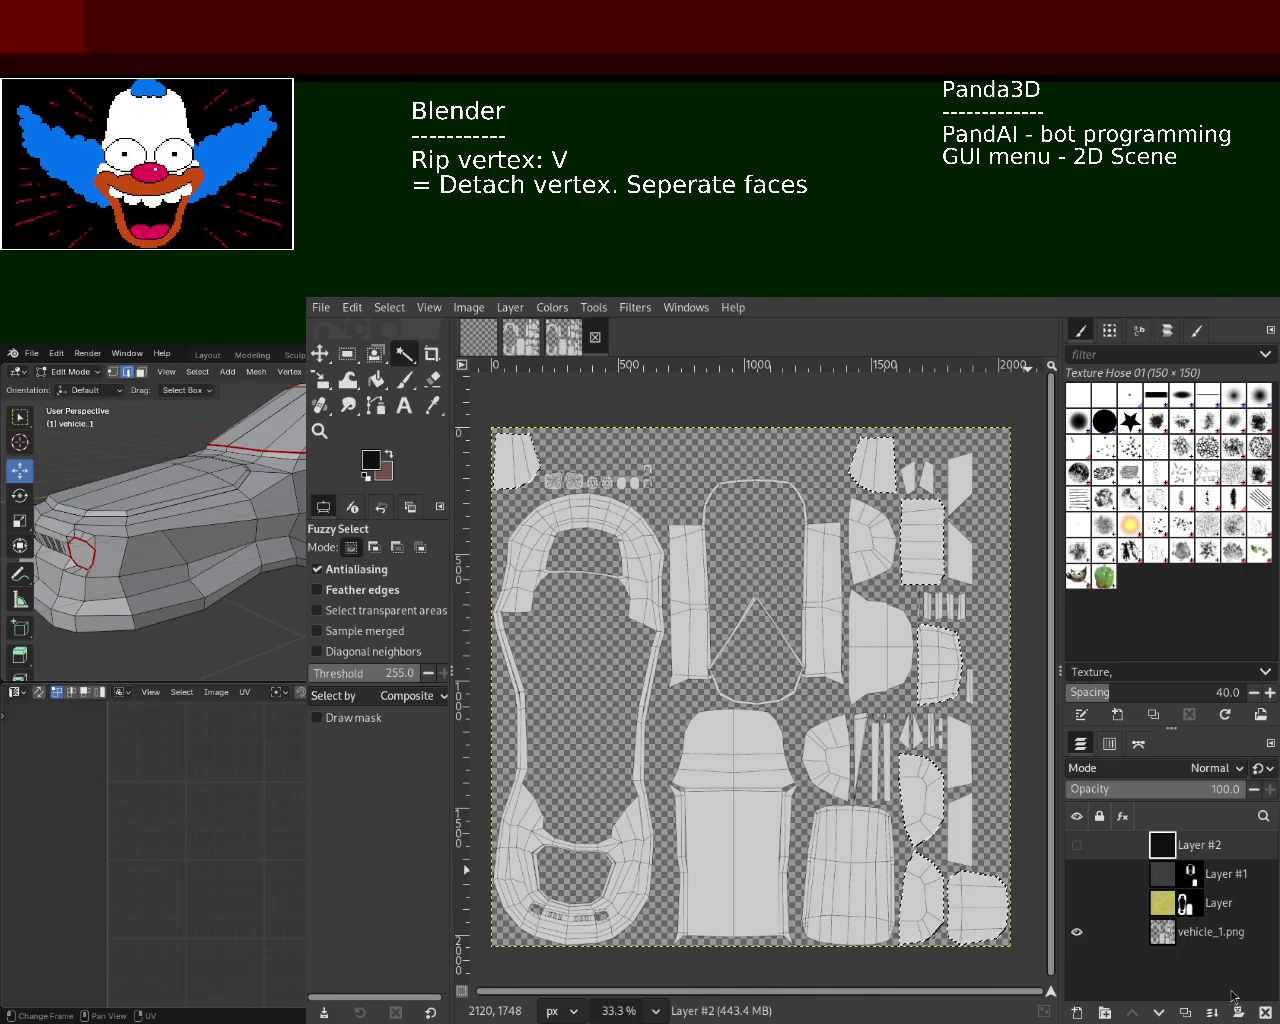
mouse_move(1180, 931)
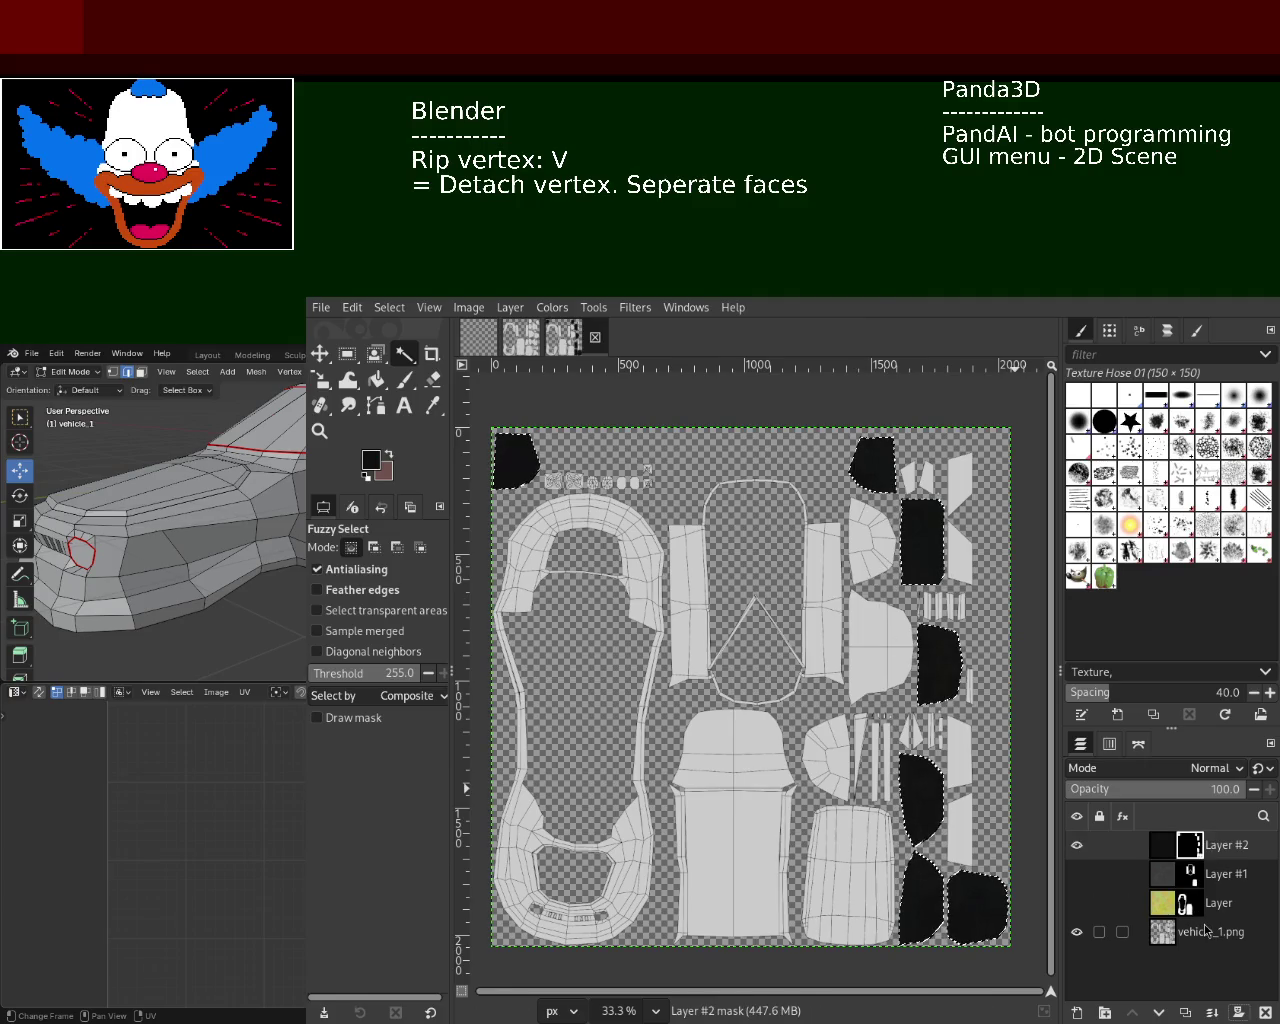
click(1077, 874)
- Show the yellow paint layer, clear the selection, and zoom in on a black window piece
click(1077, 903)
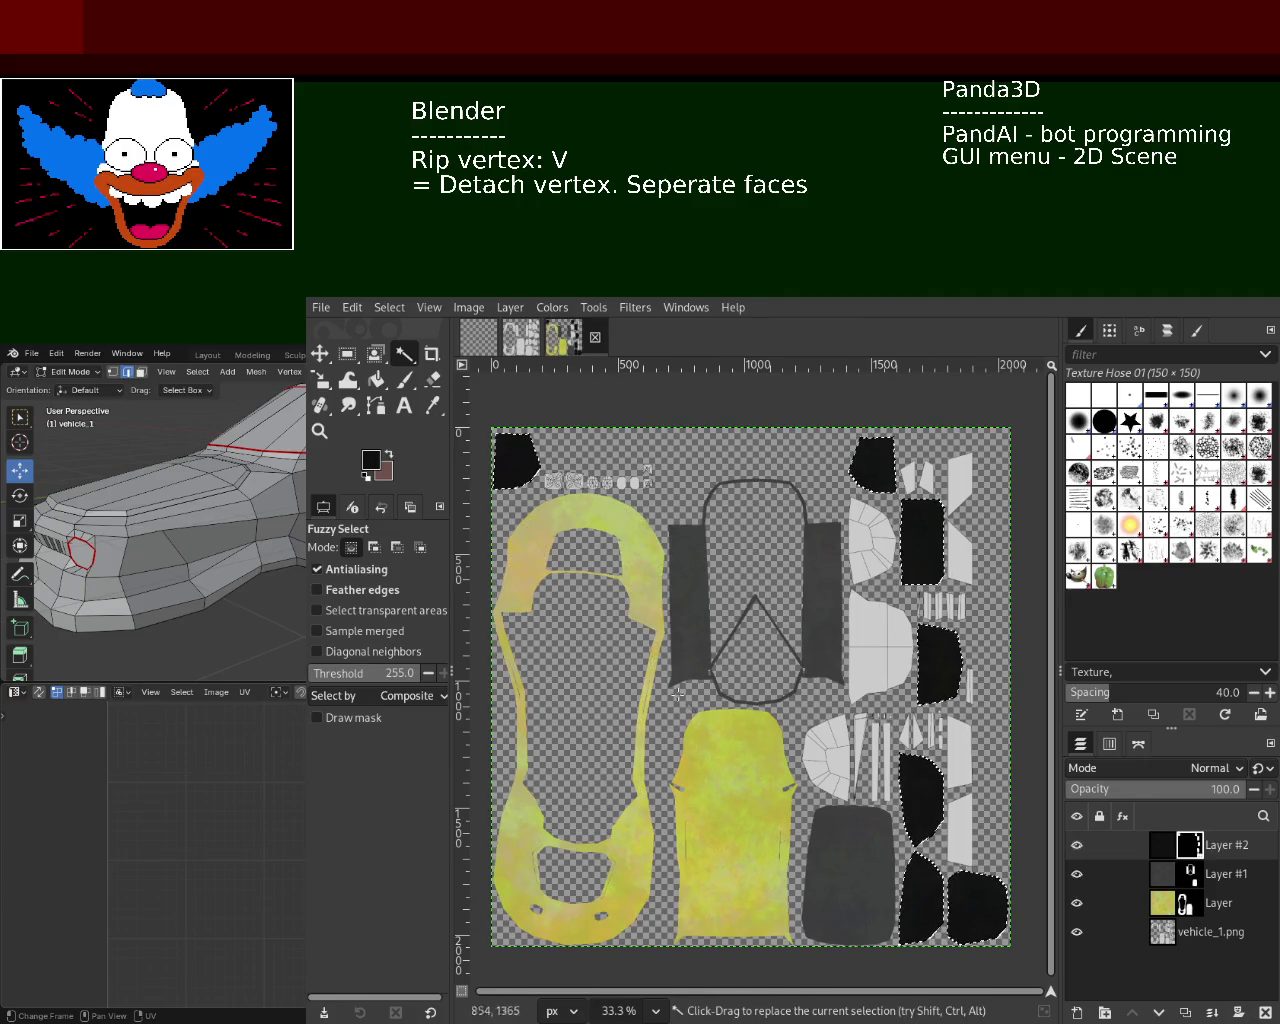
key(ctrl+shift+a)
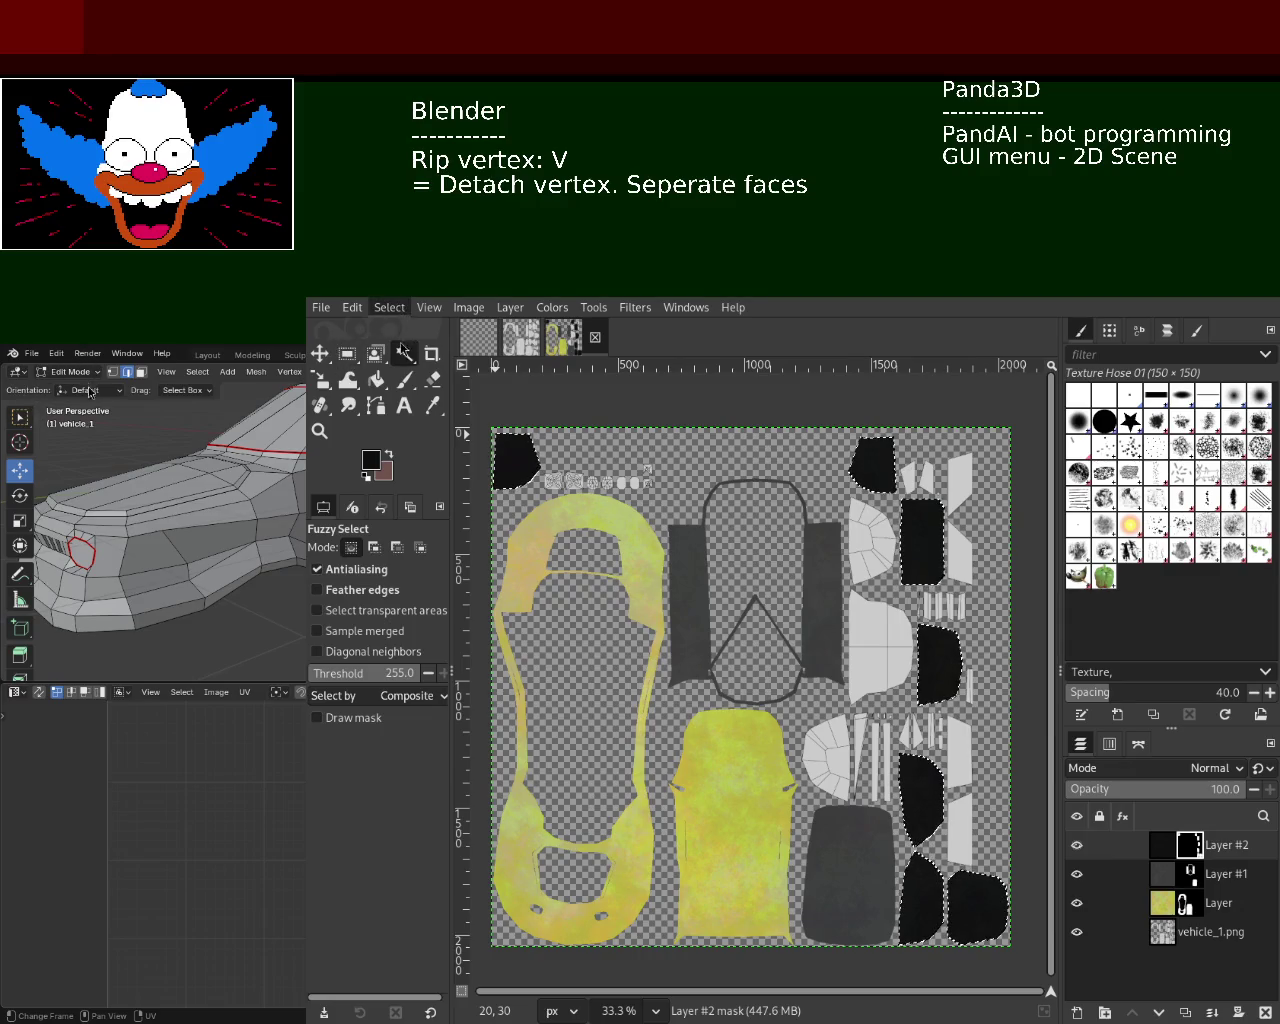
click(319, 430)
click(900, 578)
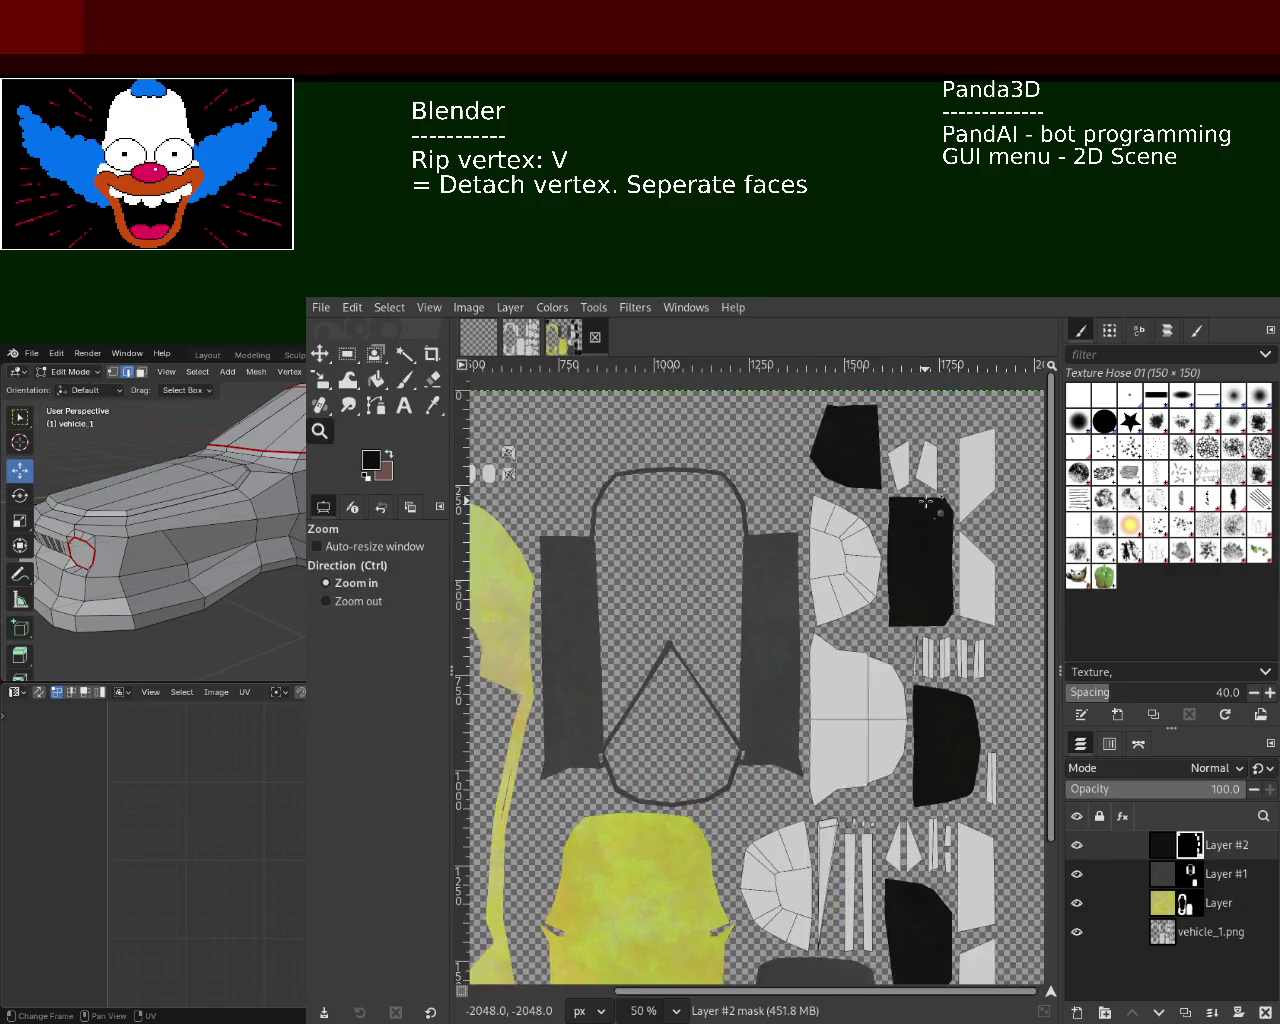
click(900, 578)
click(900, 578)
click(900, 578)
click(918, 624)
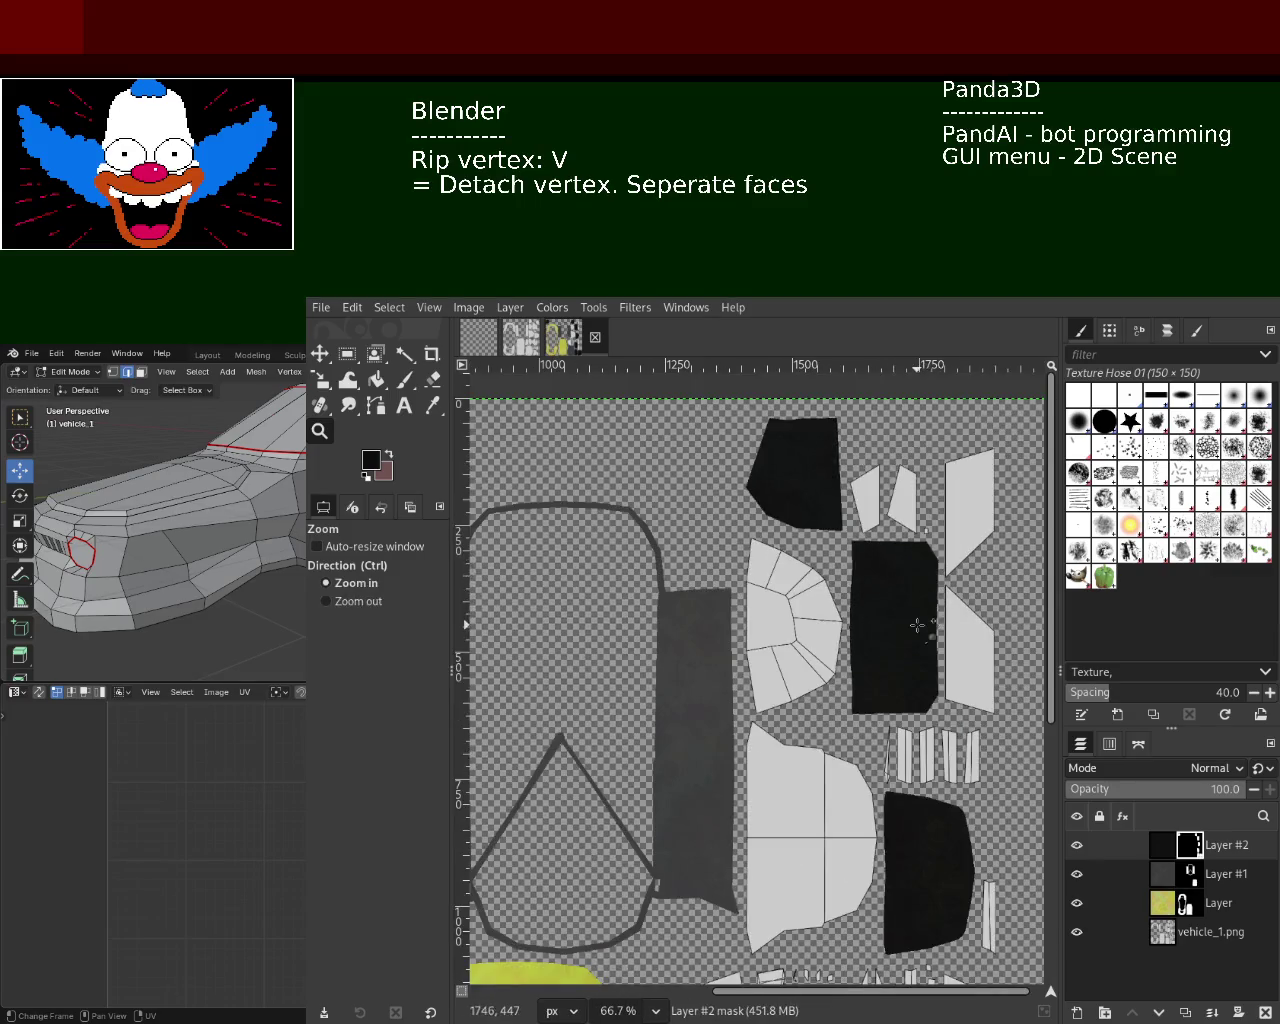
key(3)
click(918, 624)
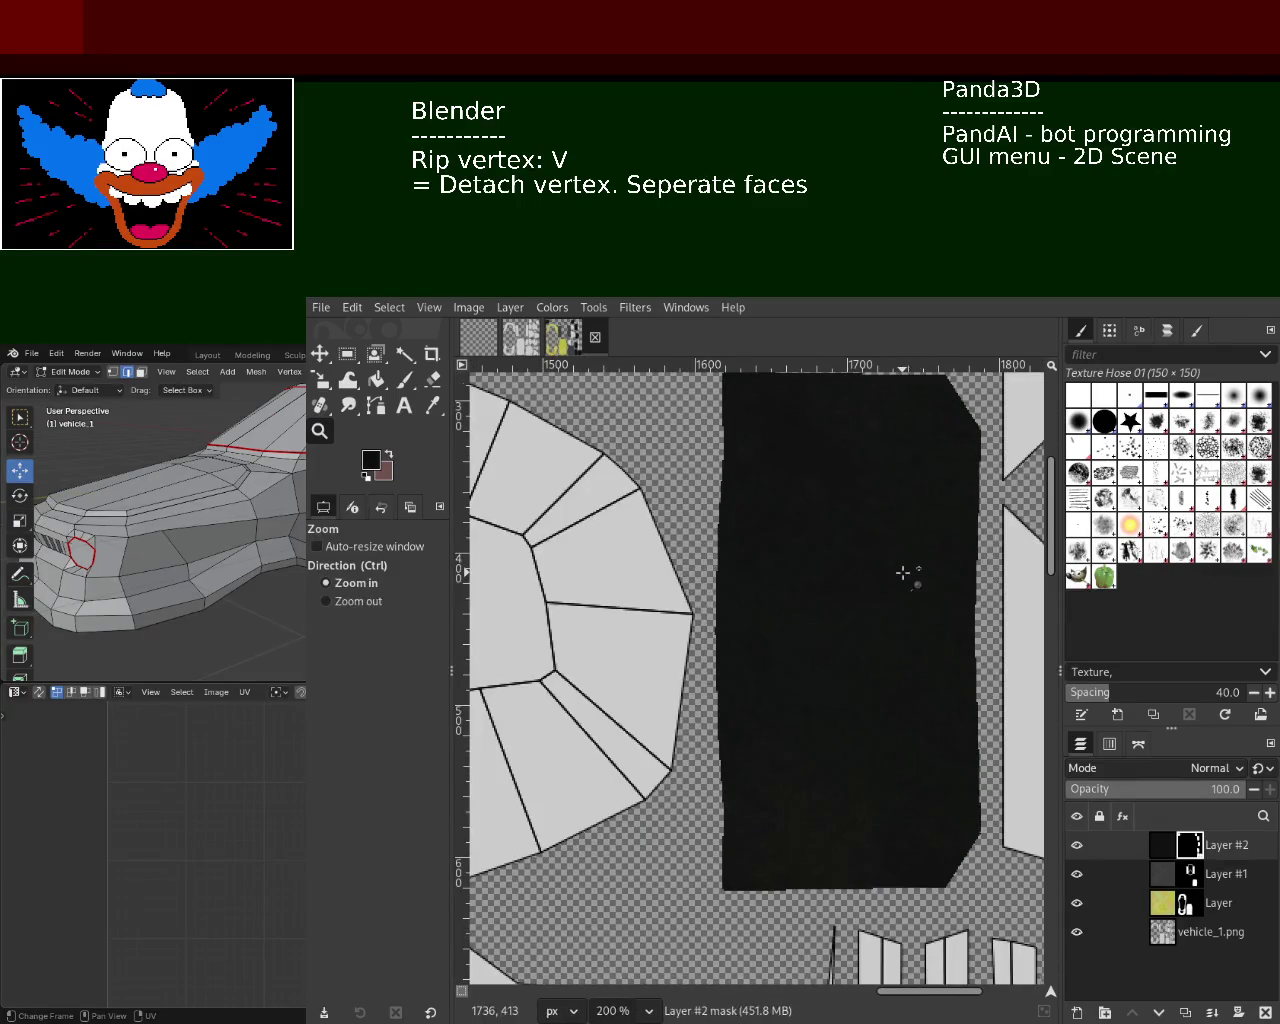
ctrl+click(909, 572)
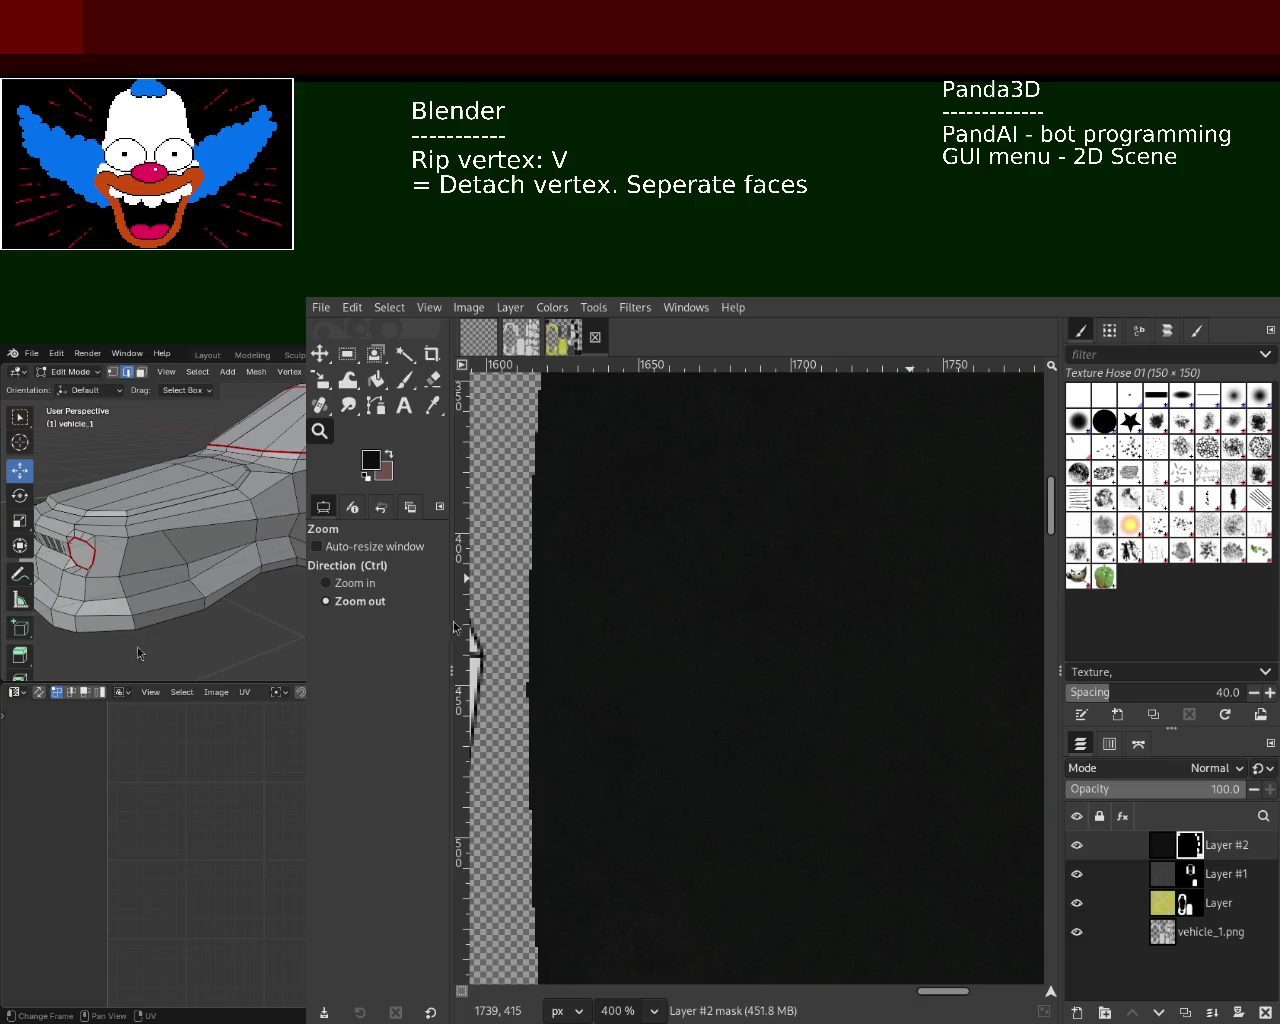
- Zoom in and out to inspect the black window pieces' masked edges
ctrl+scroll(757, 551, down, 1)
ctrl+scroll(871, 626, down, 1)
ctrl+scroll(871, 626, down, 2)
ctrl+scroll(837, 558, down, 1)
ctrl+scroll(790, 475, up, 1)
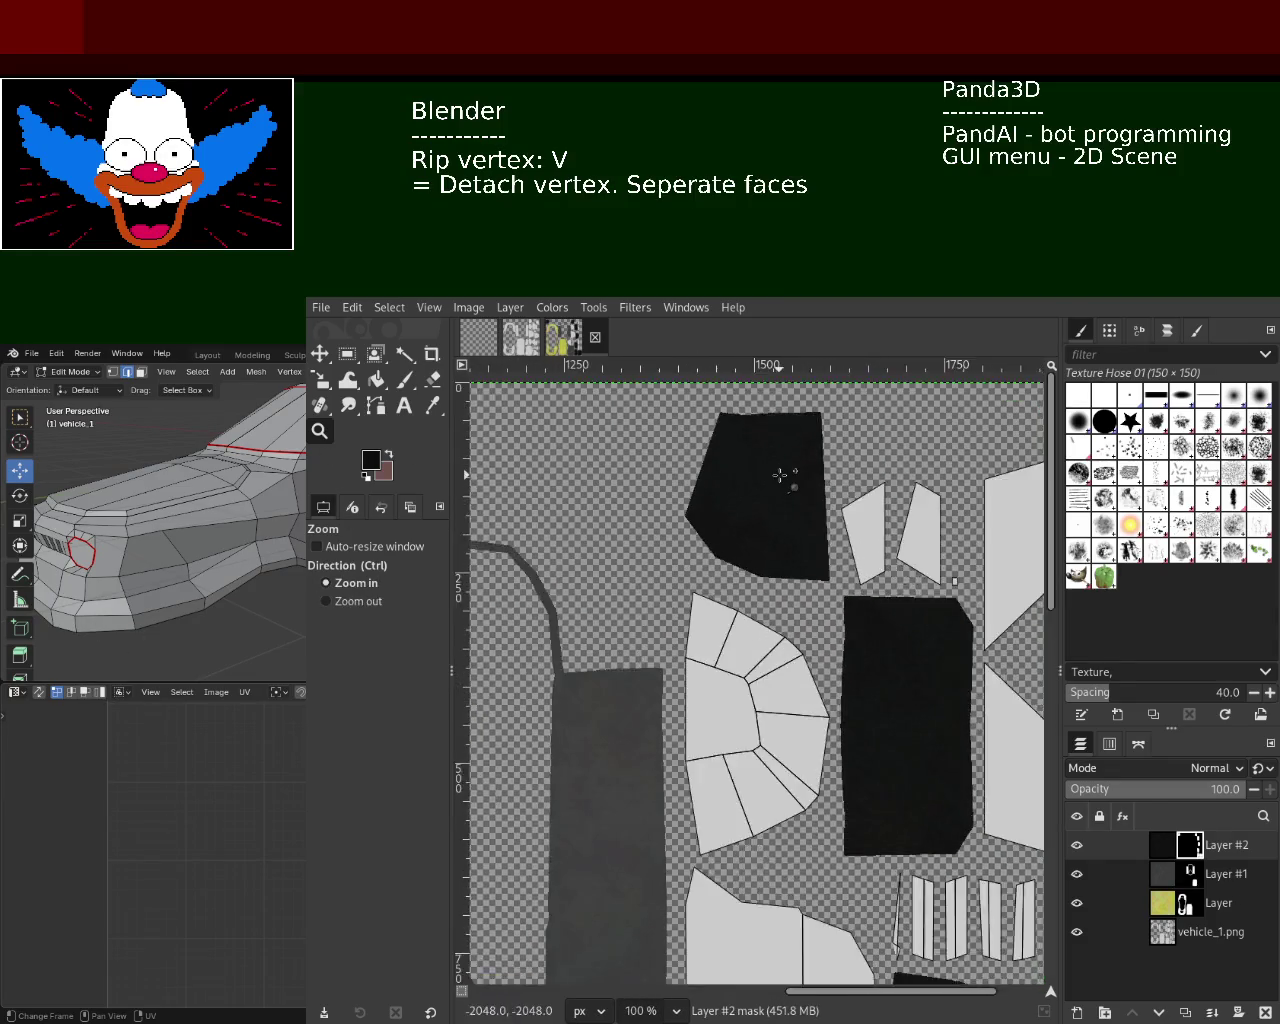
ctrl+scroll(786, 474, up, 3)
ctrl+scroll(790, 480, up, 1)
ctrl+scroll(793, 484, down, 2)
ctrl+scroll(794, 486, down, 2)
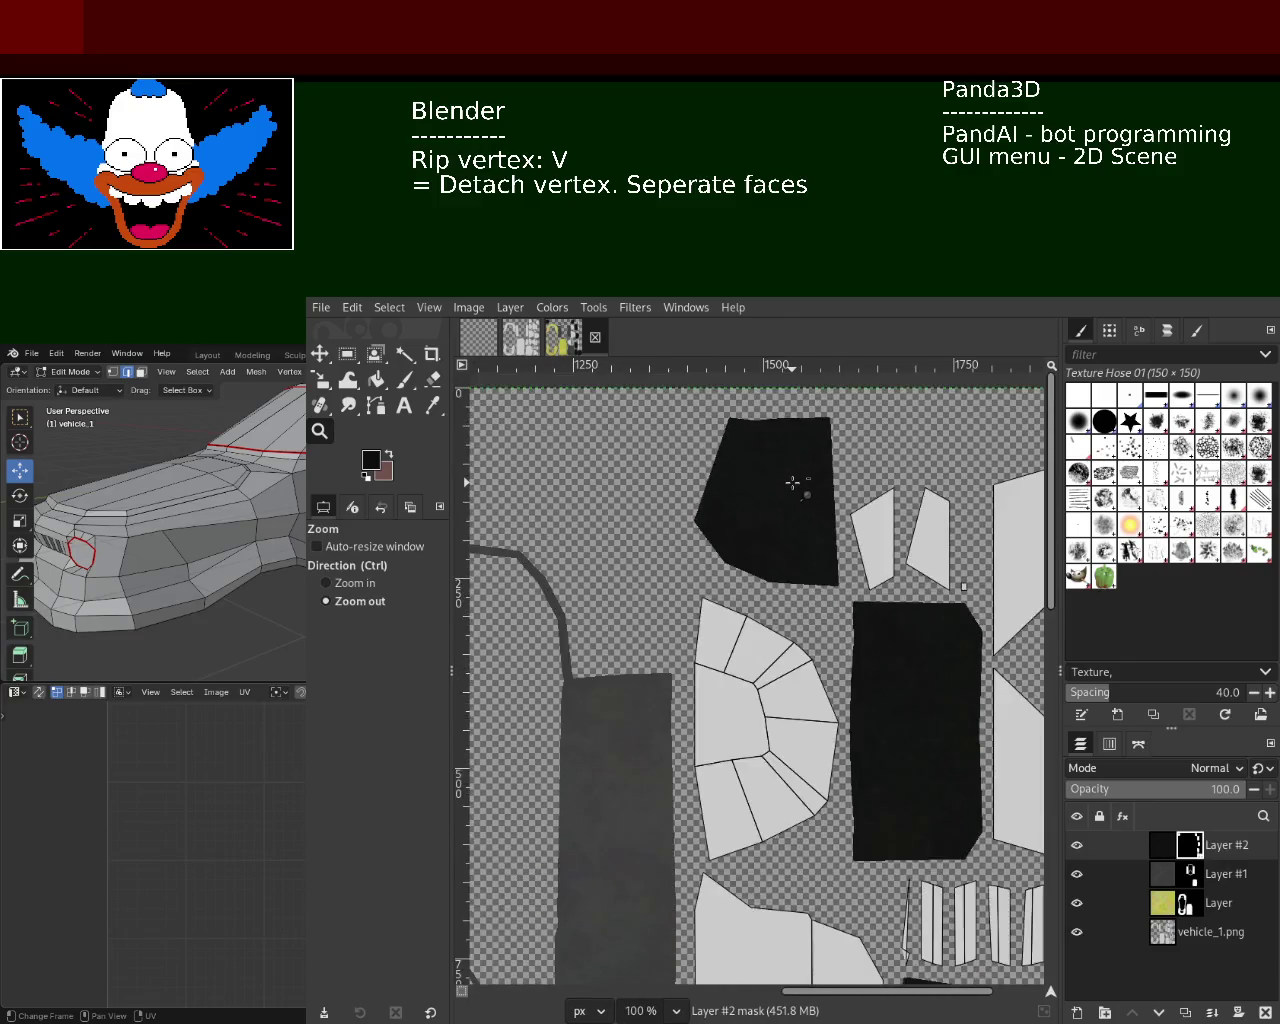
ctrl+scroll(660, 789, down, 1)
ctrl+scroll(654, 789, up, 3)
ctrl+scroll(757, 650, up, 1)
ctrl+scroll(758, 650, down, 3)
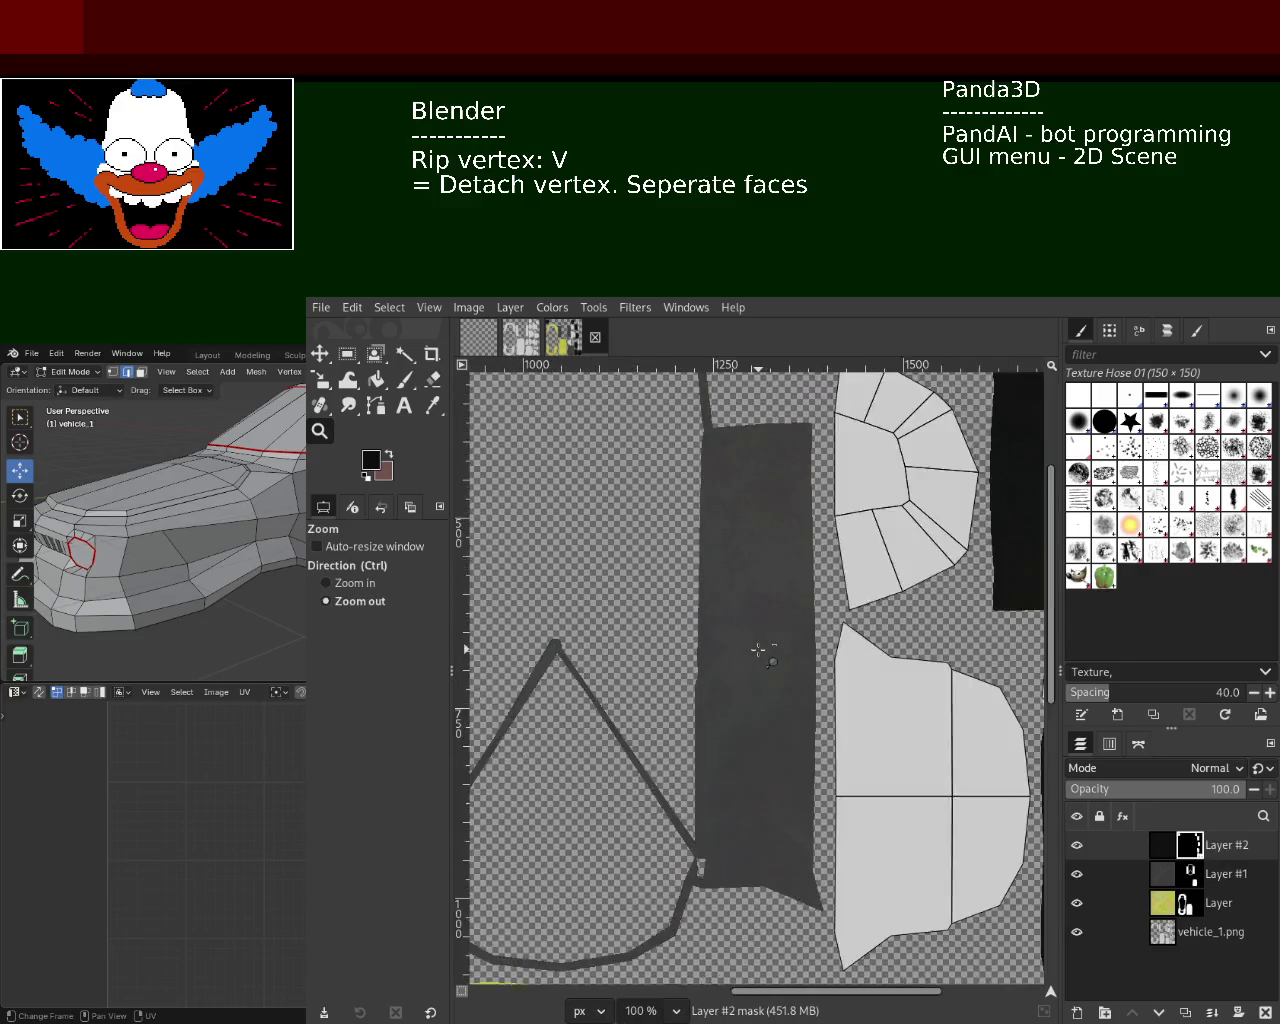
ctrl+scroll(760, 651, down, 3)
ctrl+scroll(651, 795, up, 3)
ctrl+scroll(651, 795, down, 1)
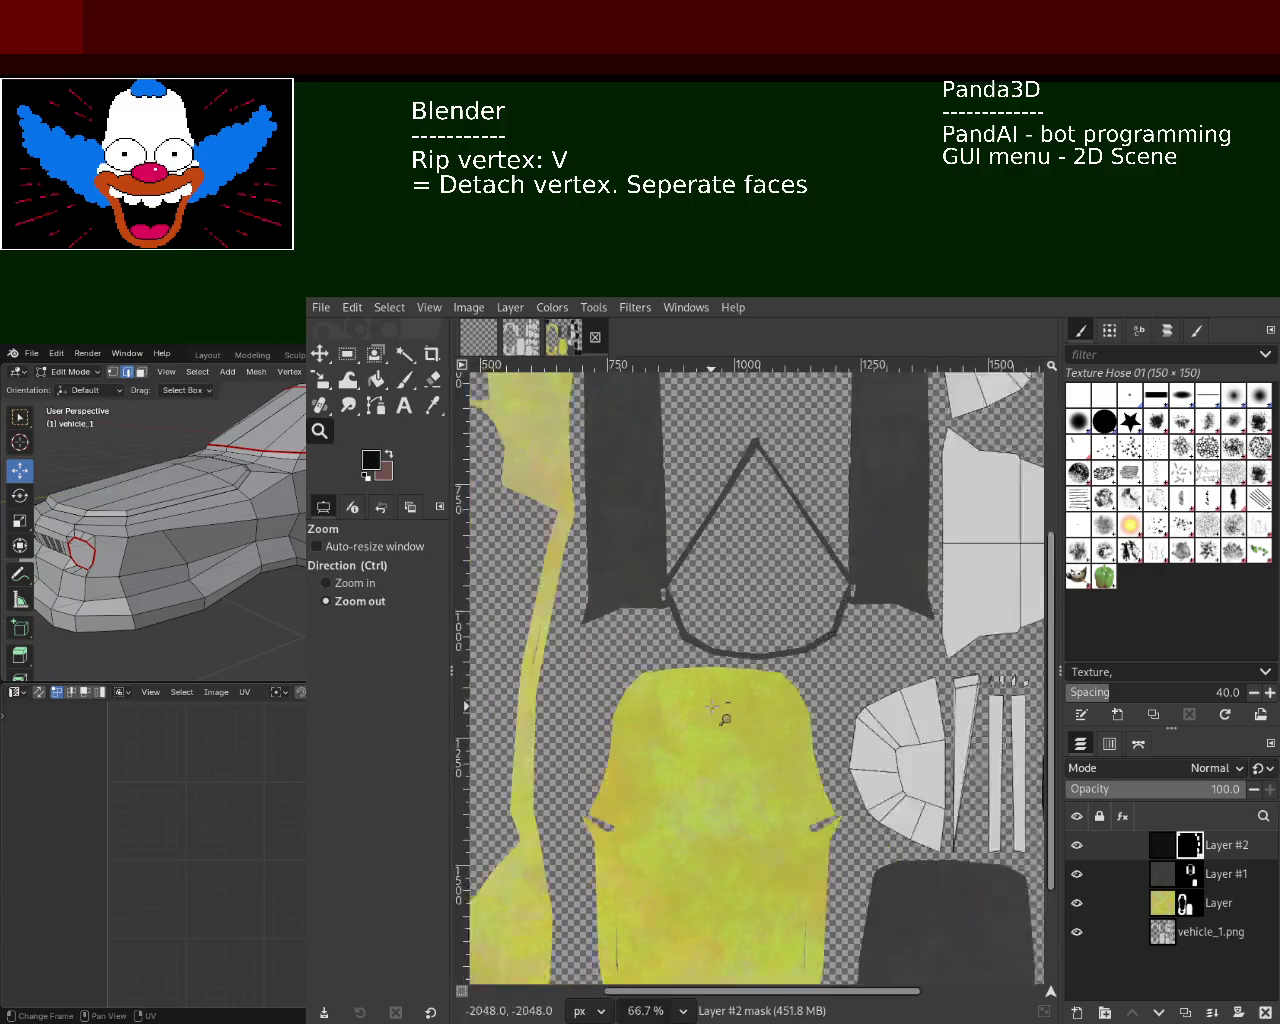
ctrl+scroll(651, 795, down, 3)
ctrl+scroll(865, 663, up, 3)
ctrl+scroll(867, 663, up, 3)
ctrl+scroll(869, 663, up, 1)
ctrl+scroll(869, 663, down, 1)
ctrl+scroll(869, 663, down, 1)
ctrl+scroll(928, 585, up, 1)
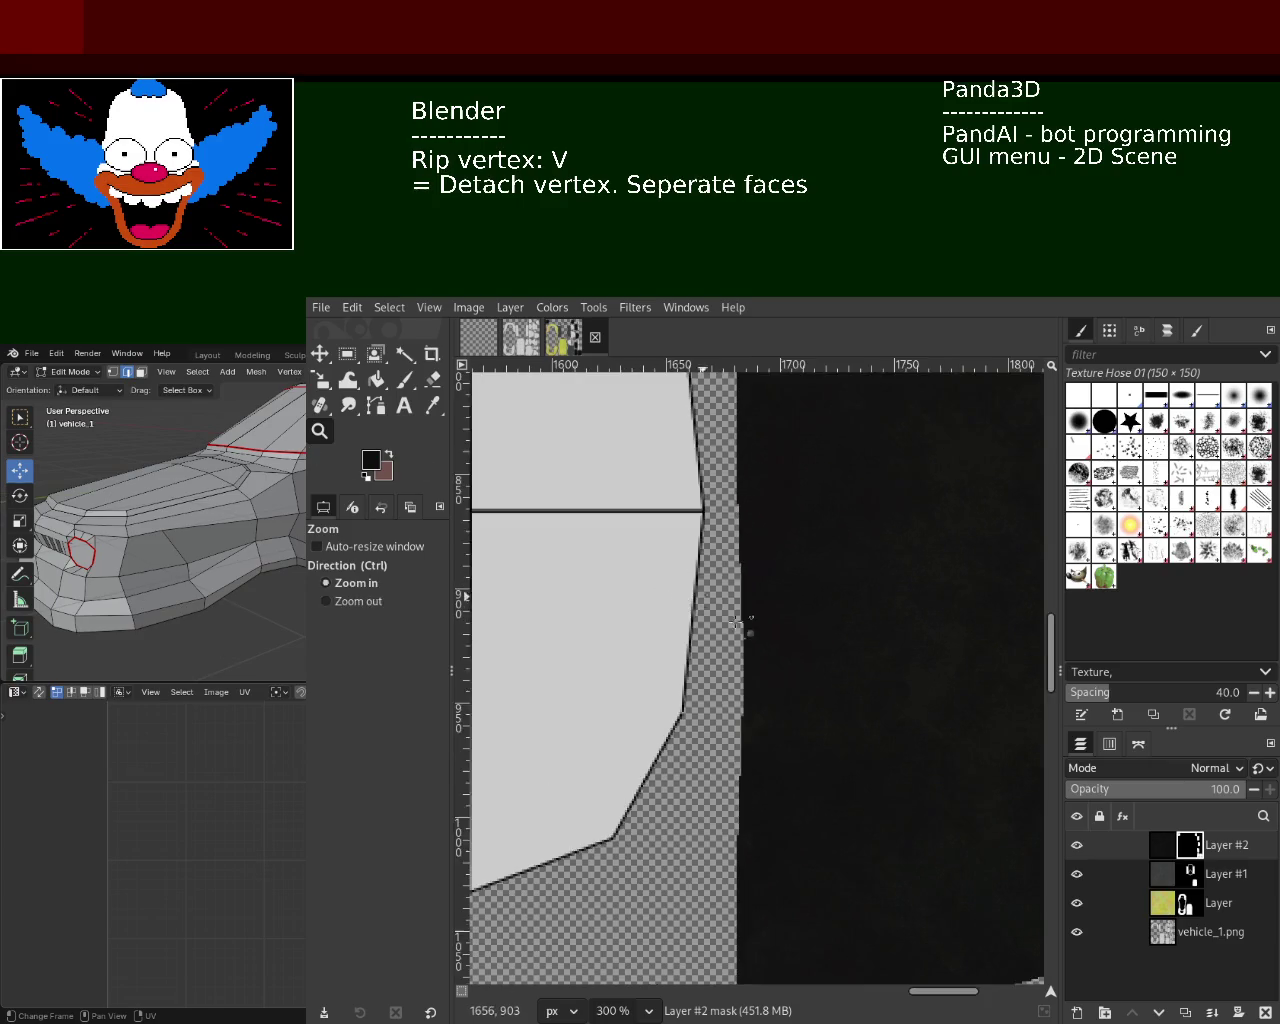
ctrl+scroll(963, 706, down, 1)
ctrl+scroll(963, 706, down, 2)
ctrl+scroll(843, 848, down, 2)
ctrl+scroll(843, 848, up, 1)
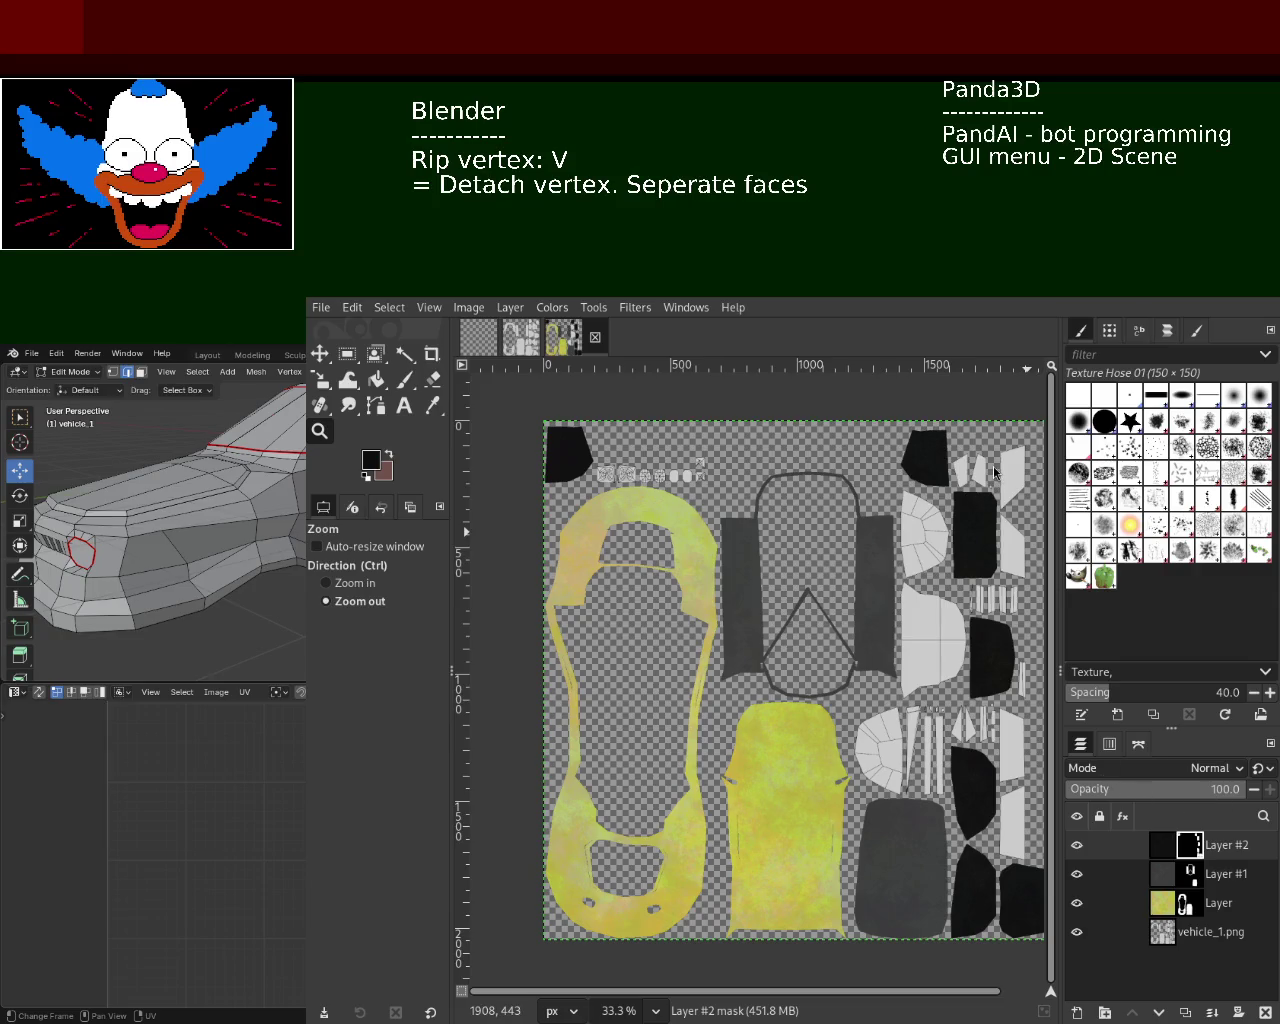
- Export the painted texture back to its image file and move GIMP aside to reveal Blender
key(ctrl+e)
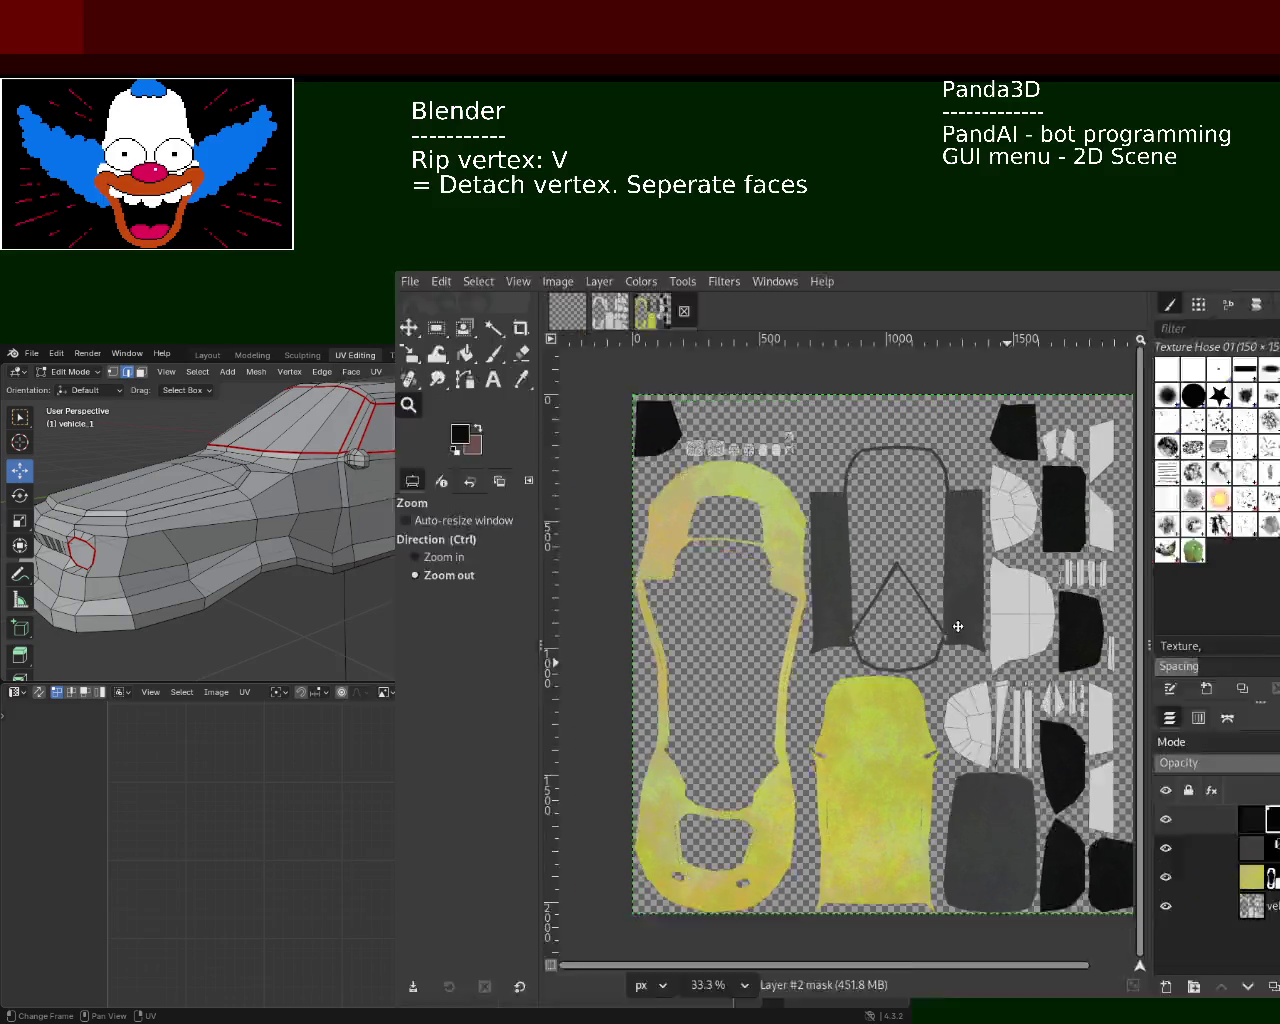
alt+drag(825, 658, 644, 681)
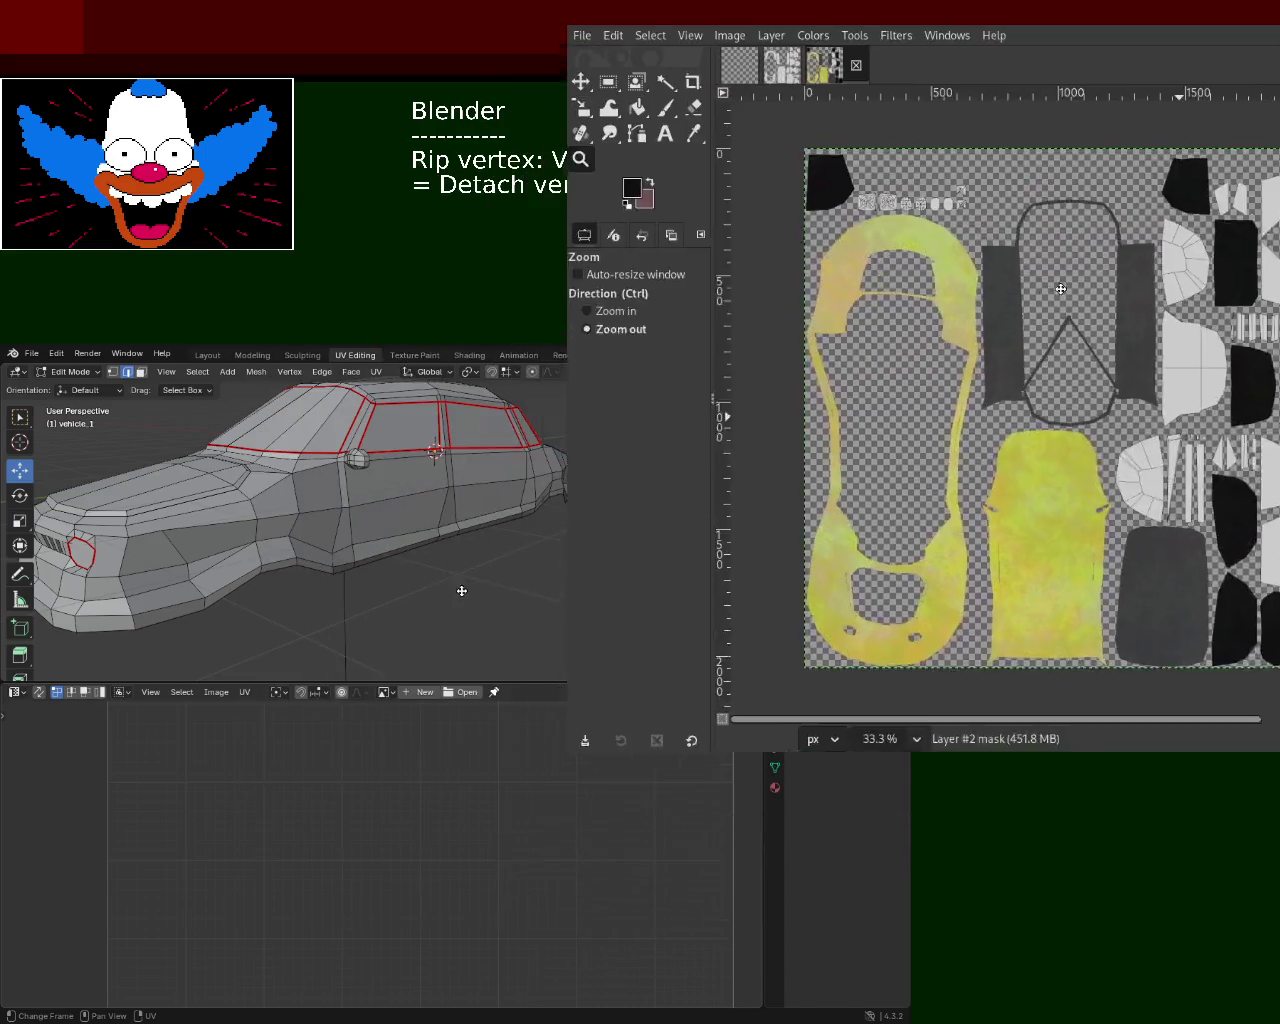
alt+drag(730, 604, 1270, 520)
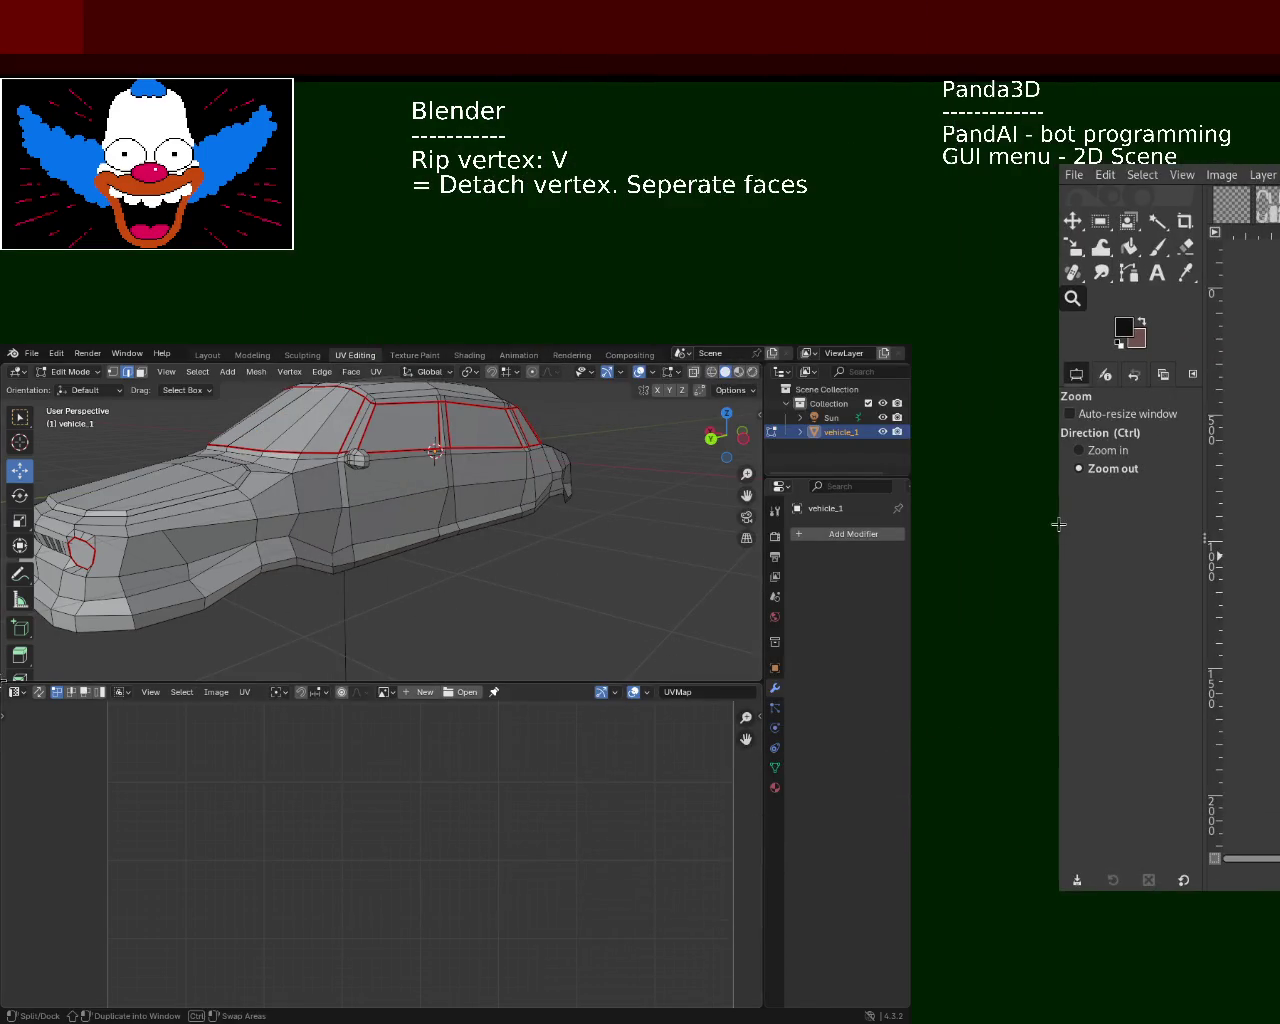
- Turn the lower area into the Shader Editor, widen the 3D view, orbit the car, and frame Material.001's nodes
click(14, 694)
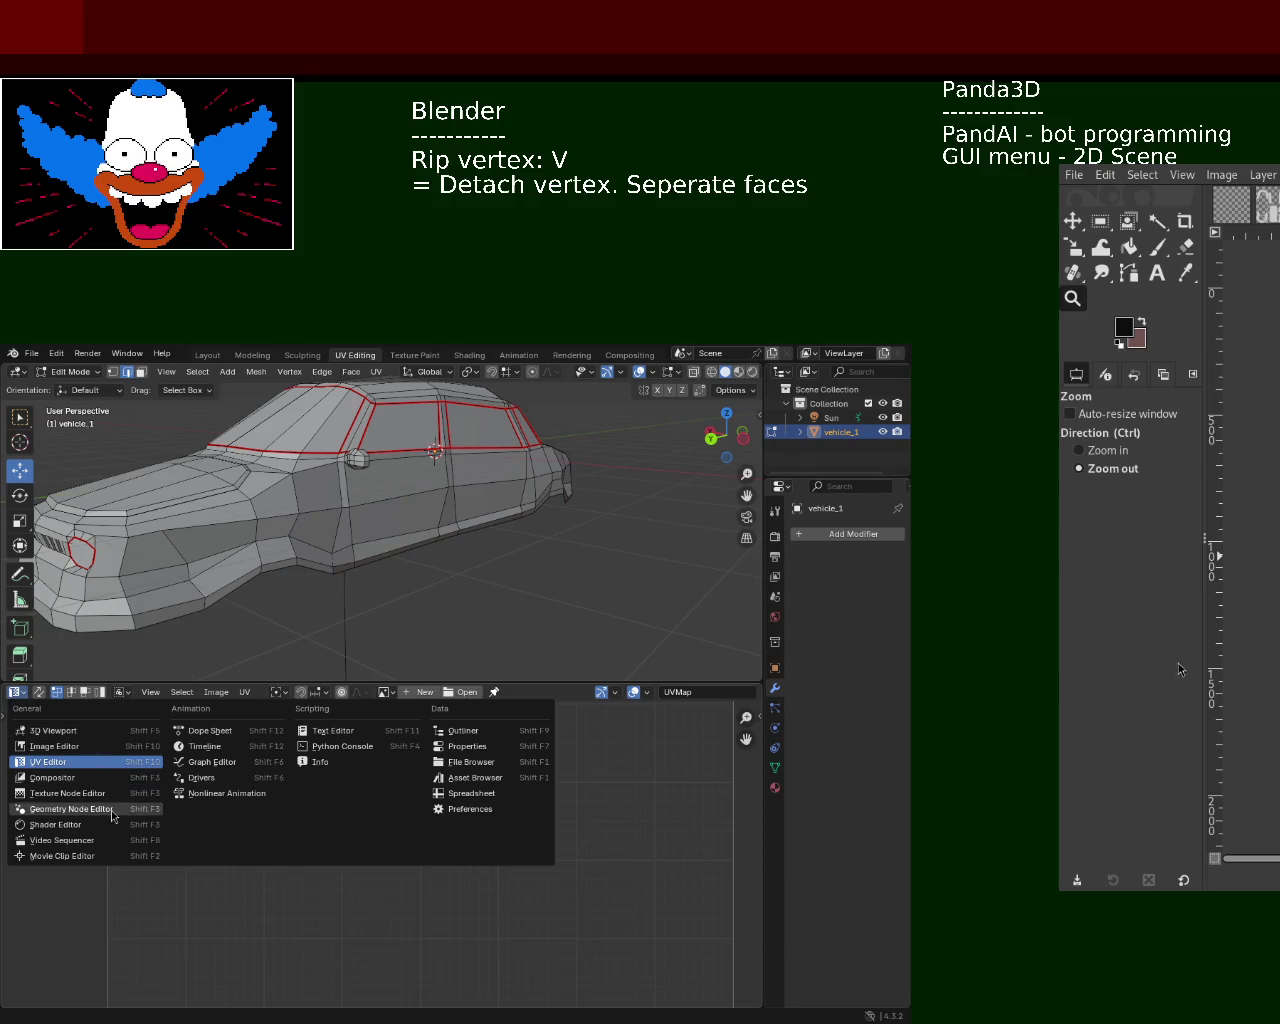
click(55, 824)
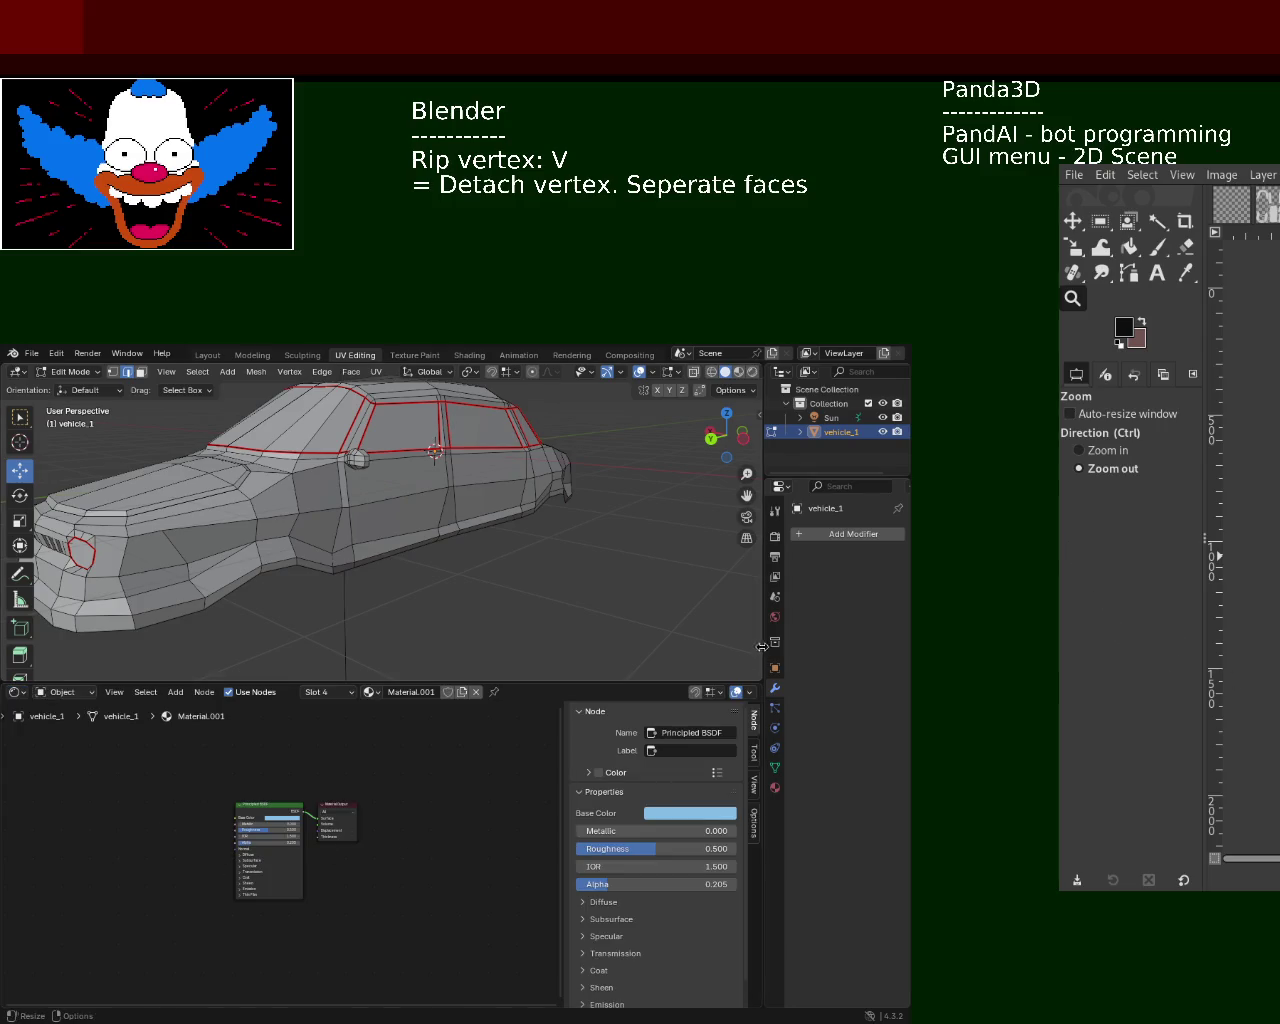
drag(763, 628, 650, 636)
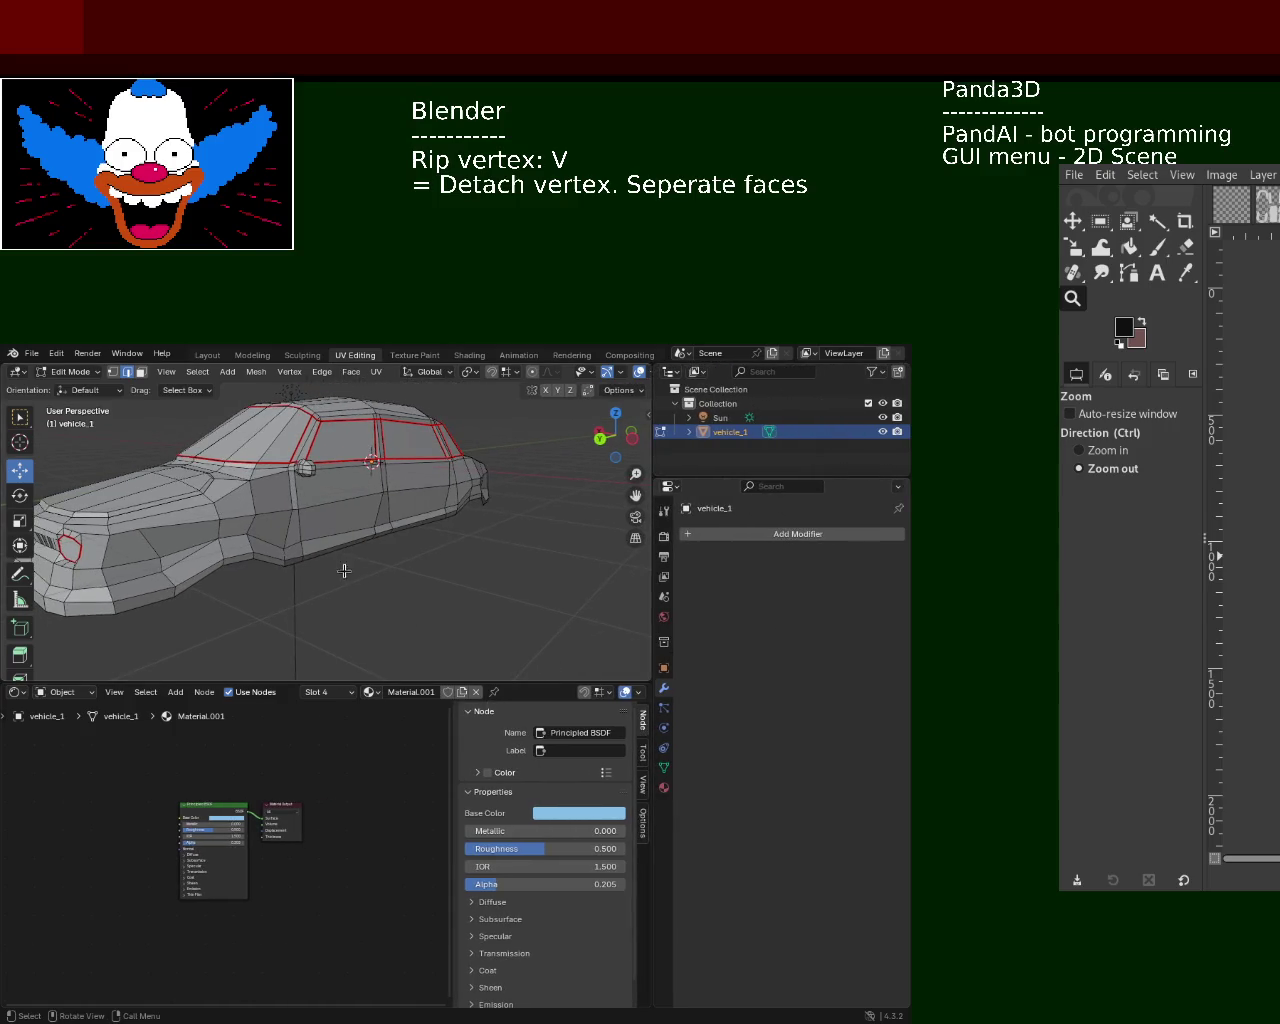
middle_drag(346, 569, 420, 575)
key(Home)
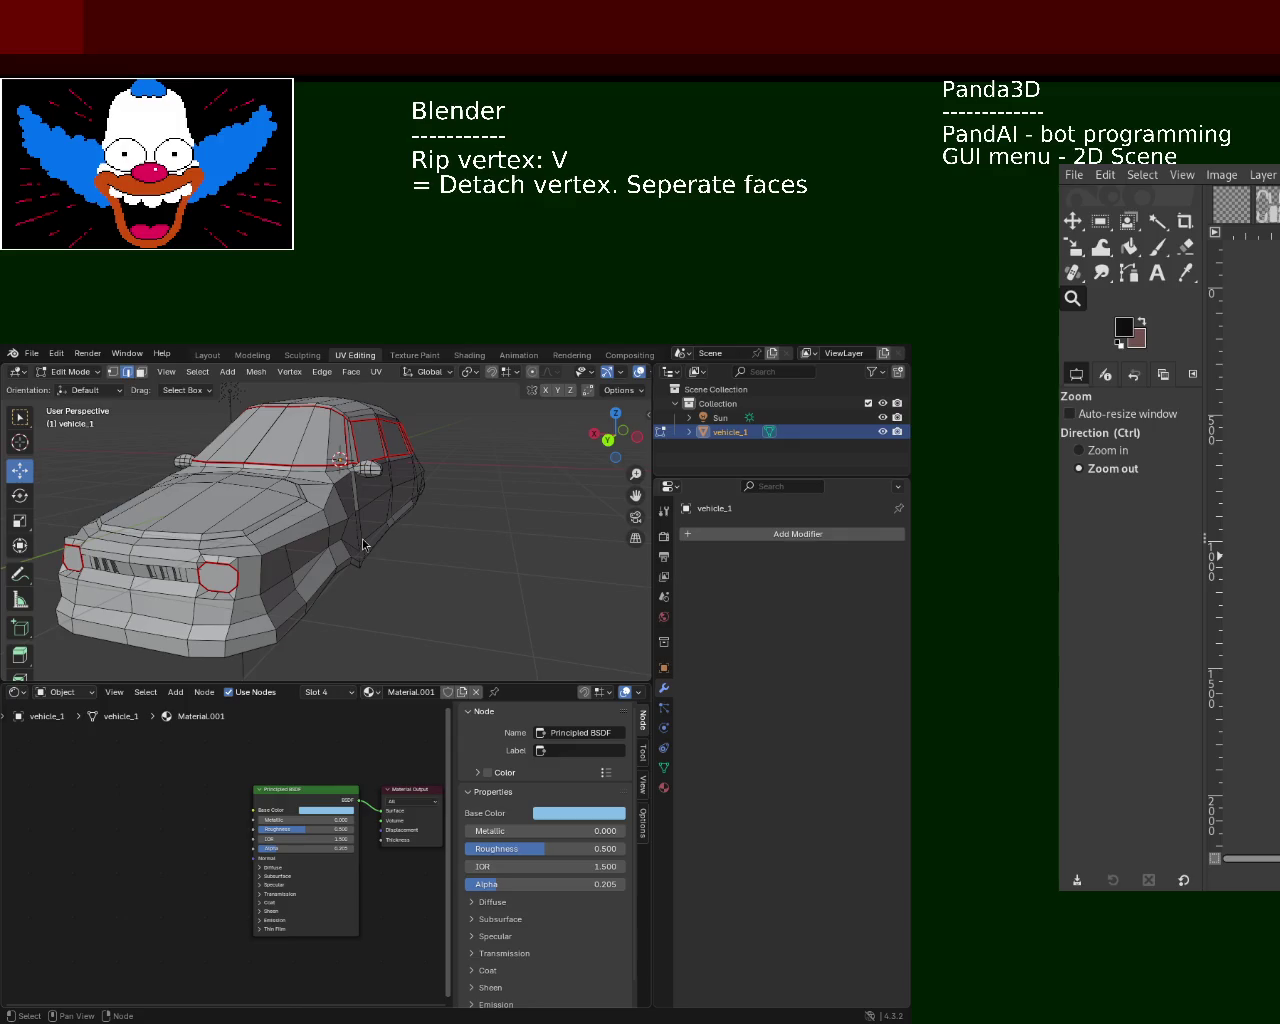
key(alt+Tab)
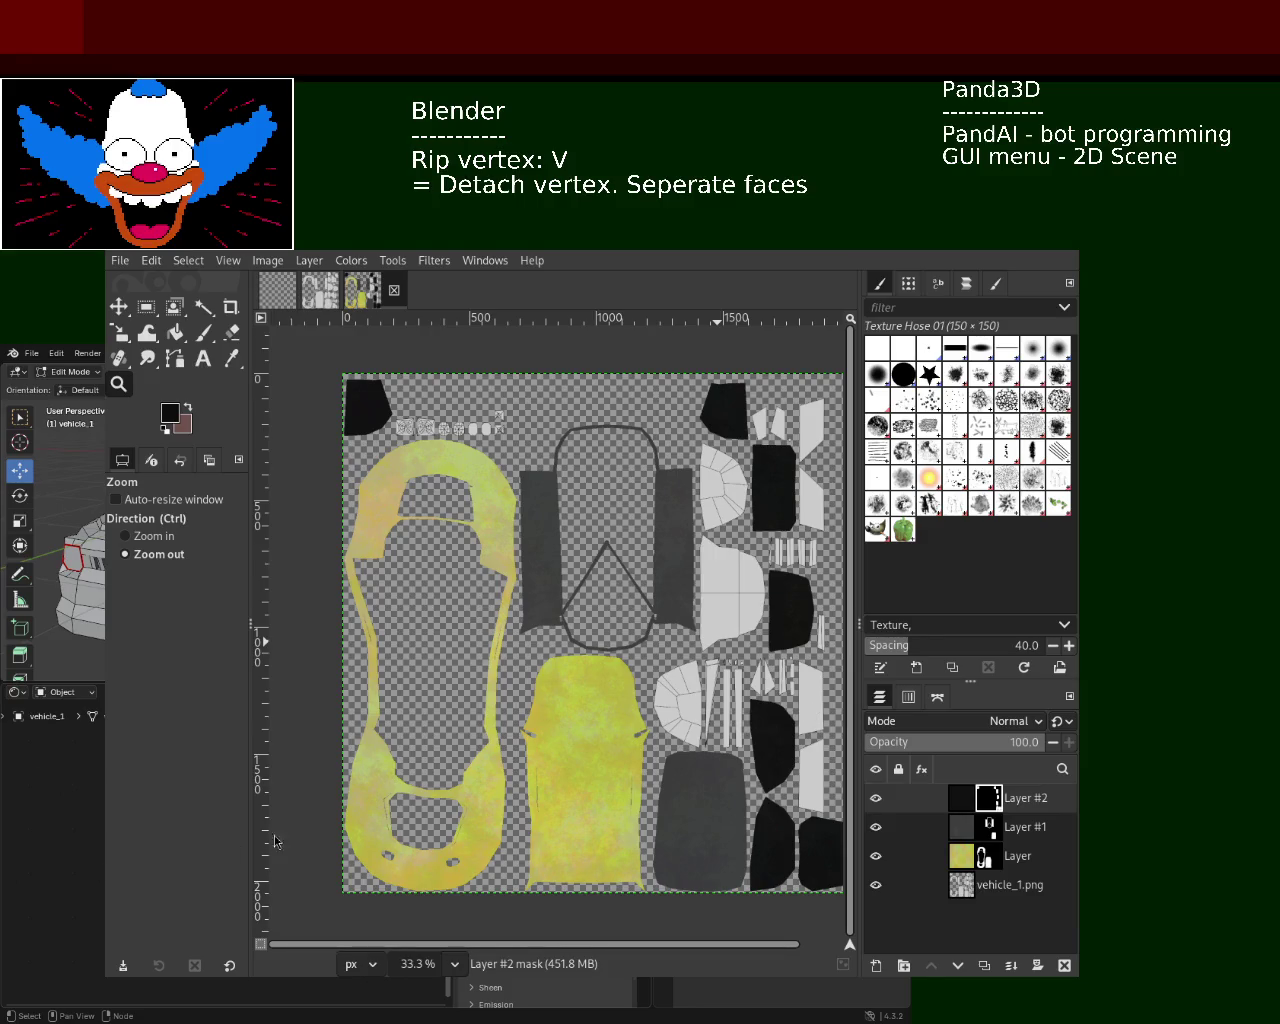
alt+drag(390, 702, 600, 686)
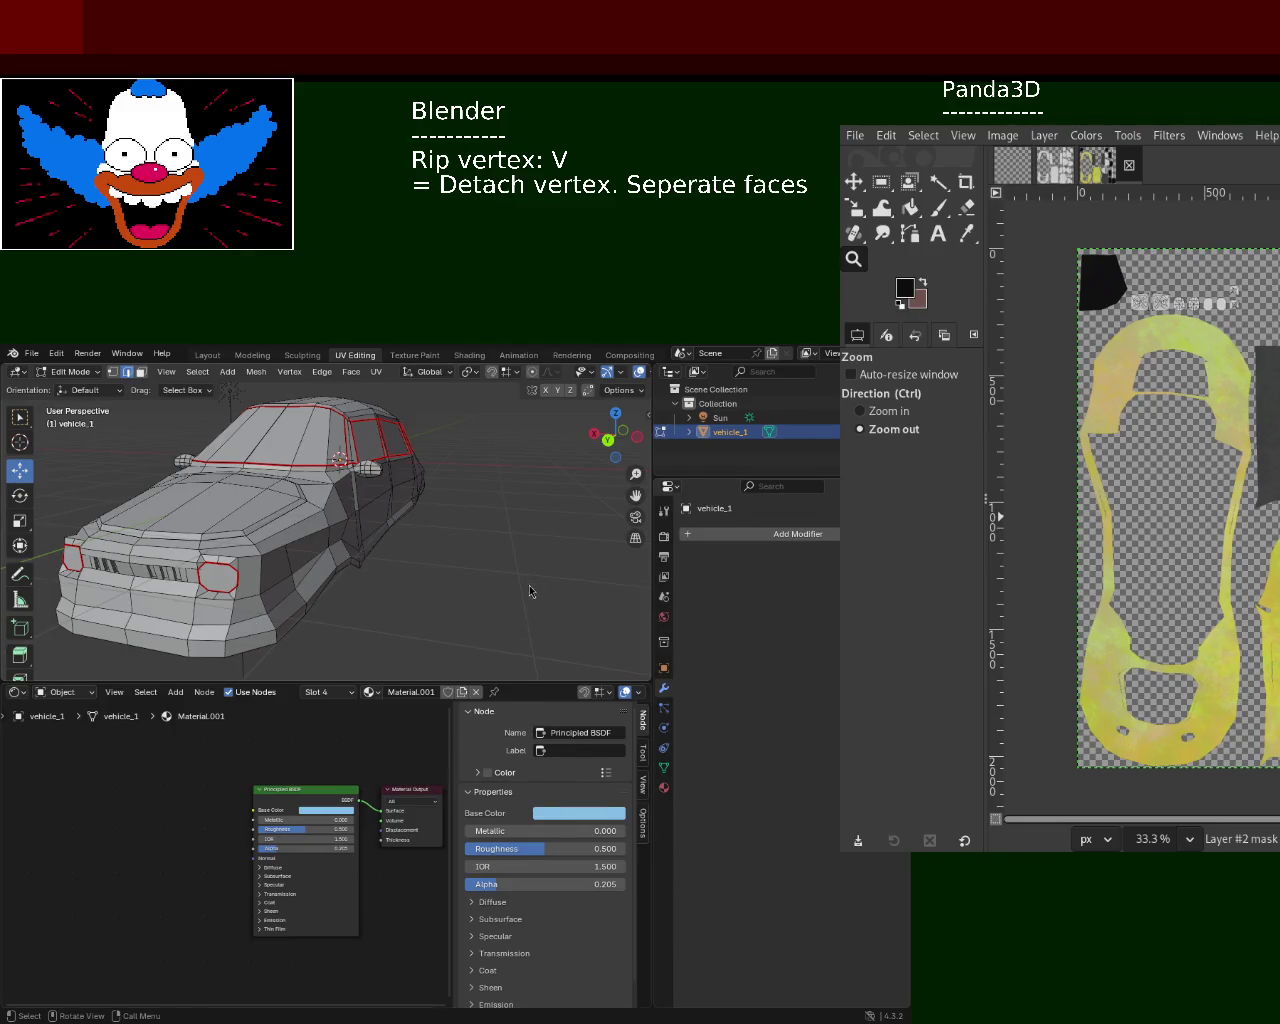
- Add and copy Image Texture nodes, wiring the top one into Base Color with base.png loaded
key(shift+a)
click(122, 816)
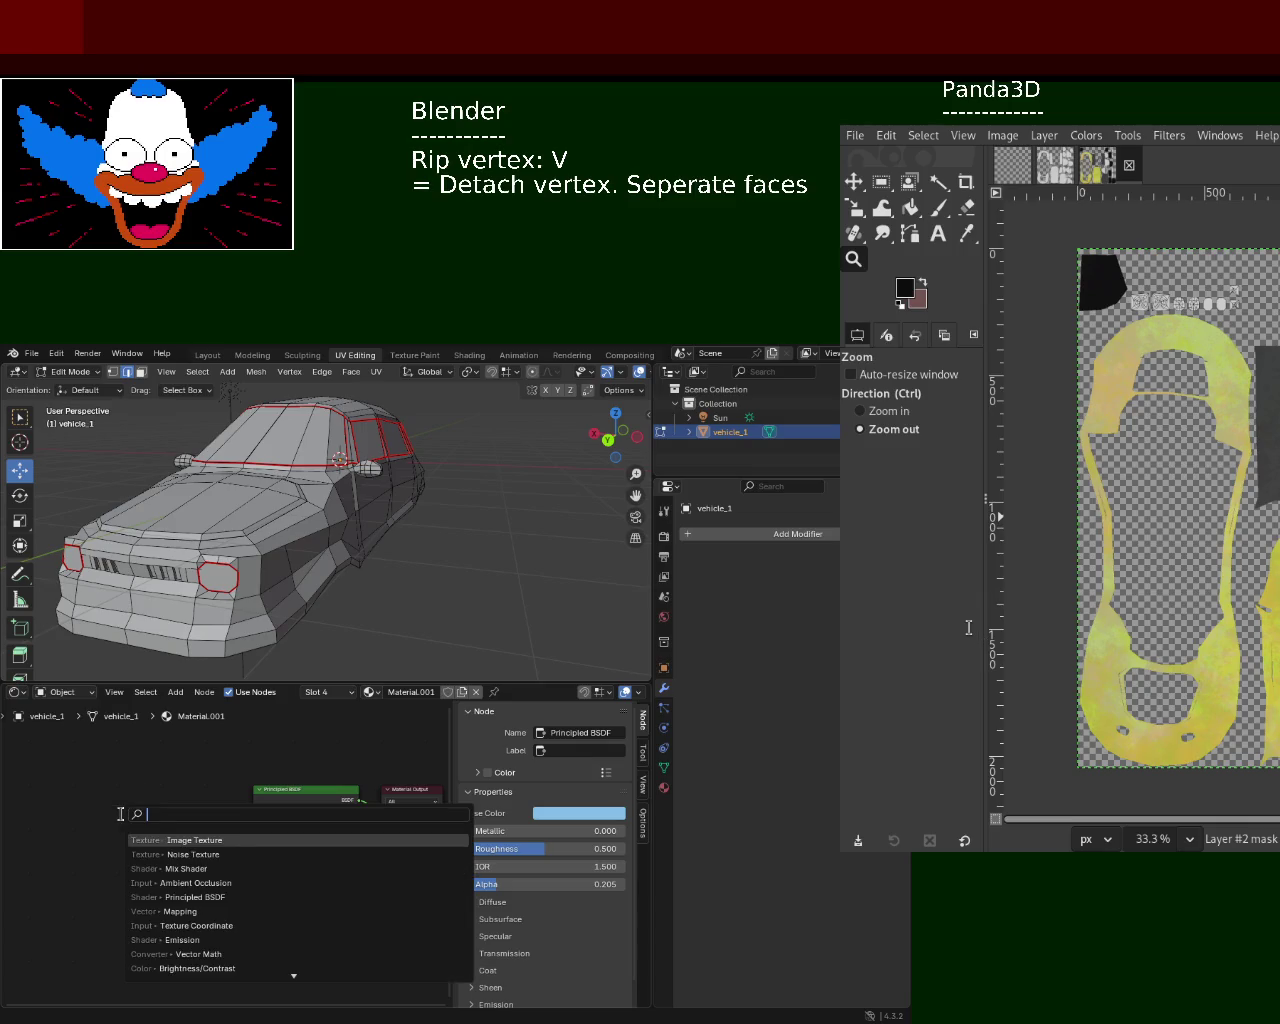
text(image)
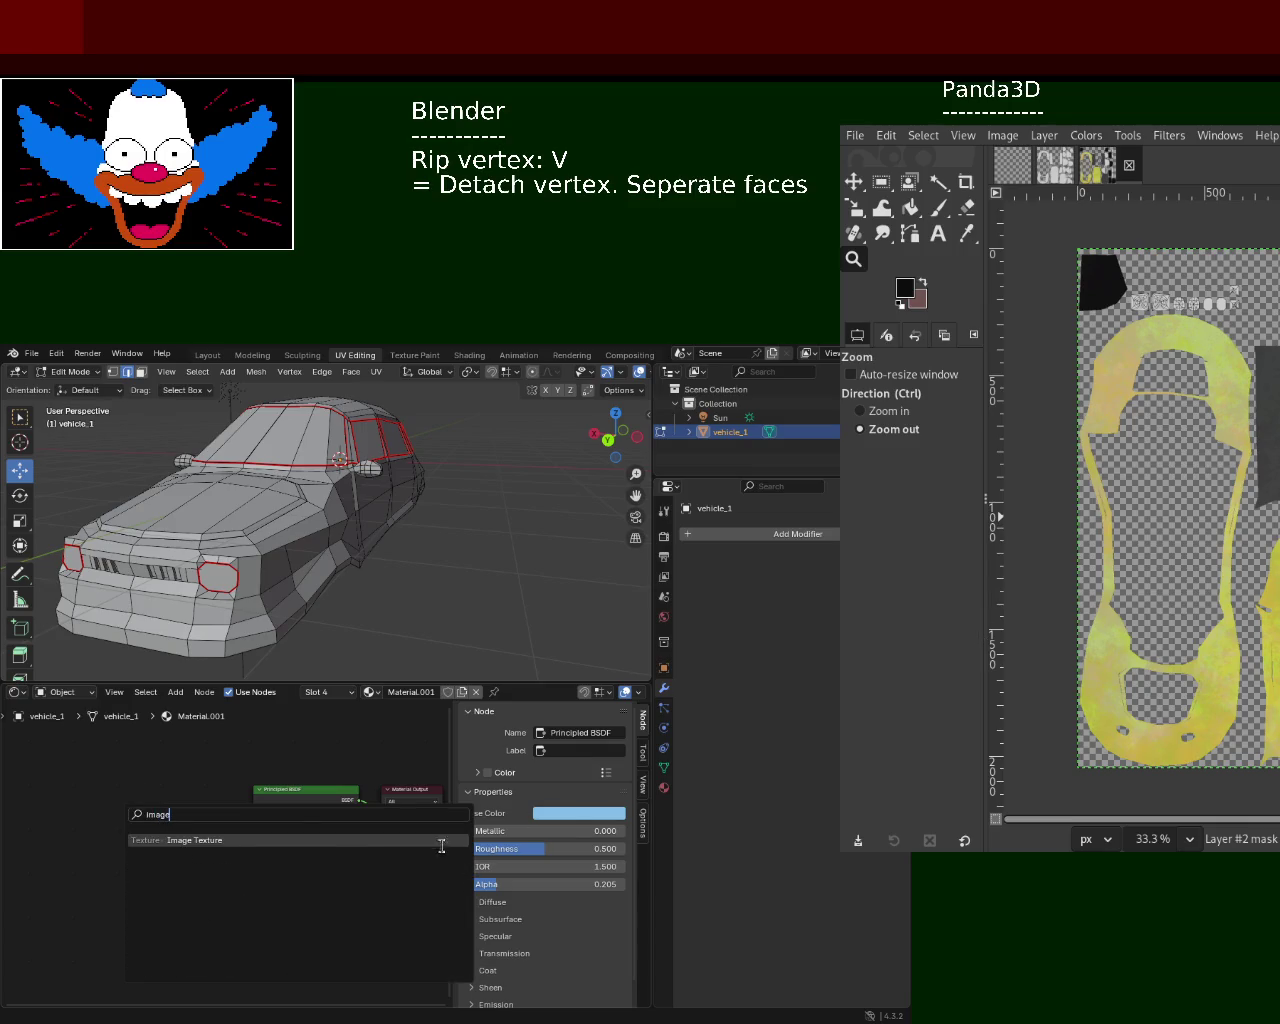
click(336, 840)
click(67, 737)
key(ctrl+c)
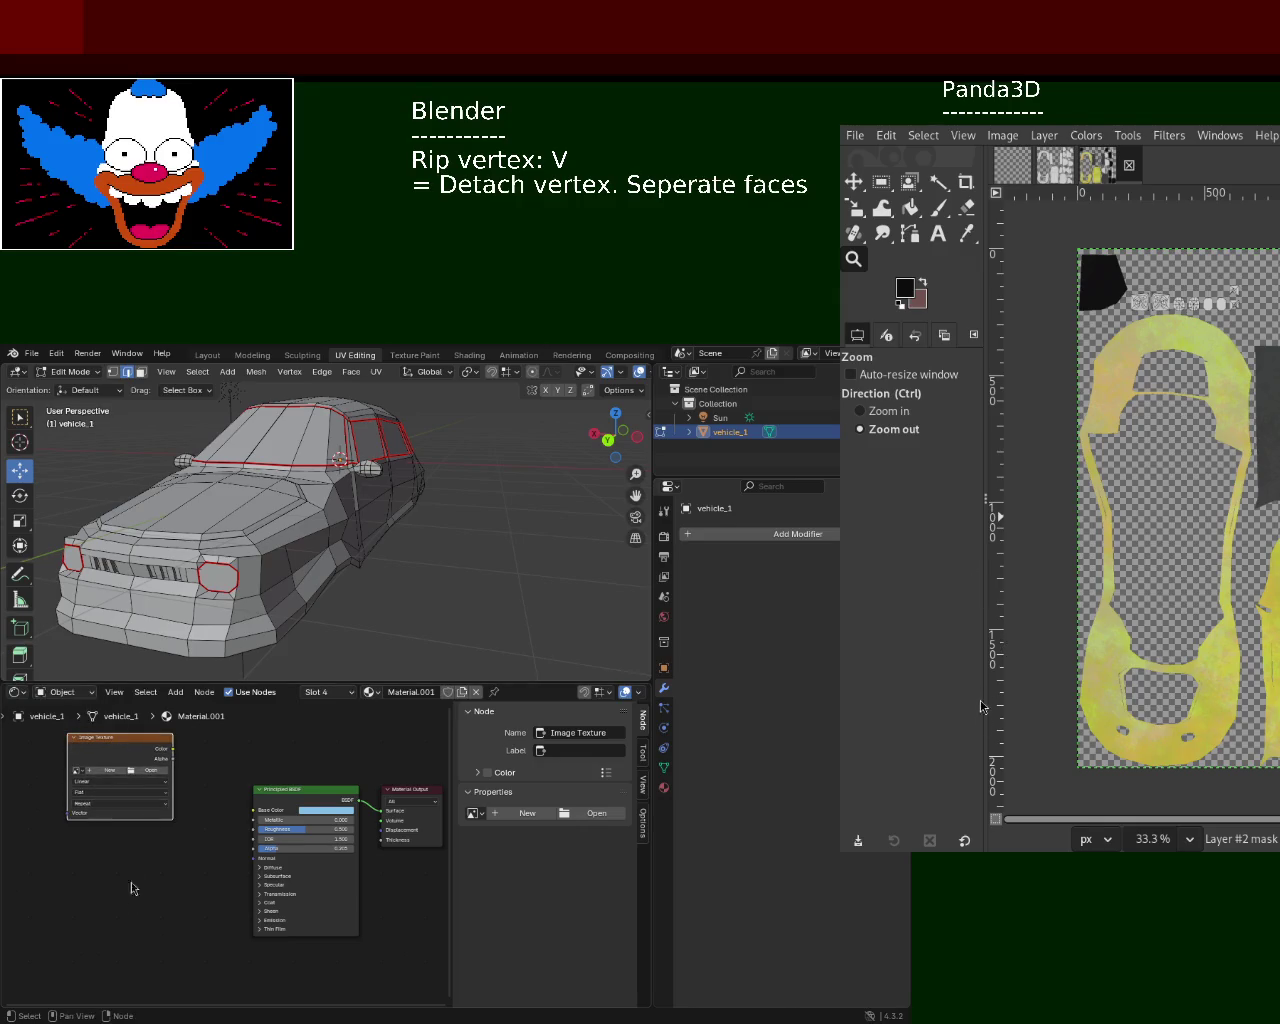
key(ctrl+v)
key(ctrl+v)
key(ctrl+v)
key(ctrl+v)
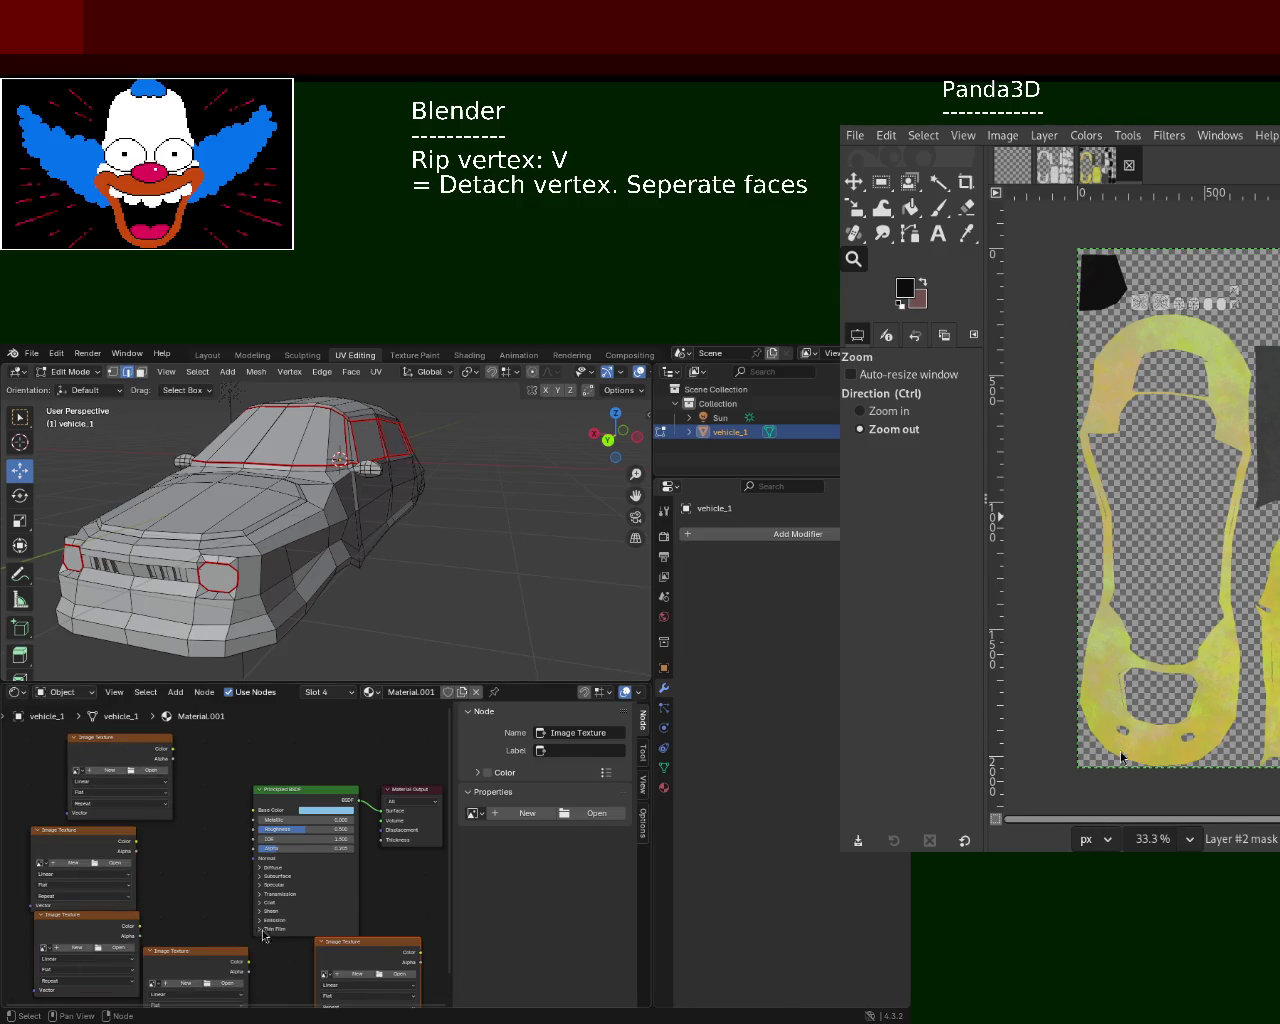
drag(172, 748, 254, 810)
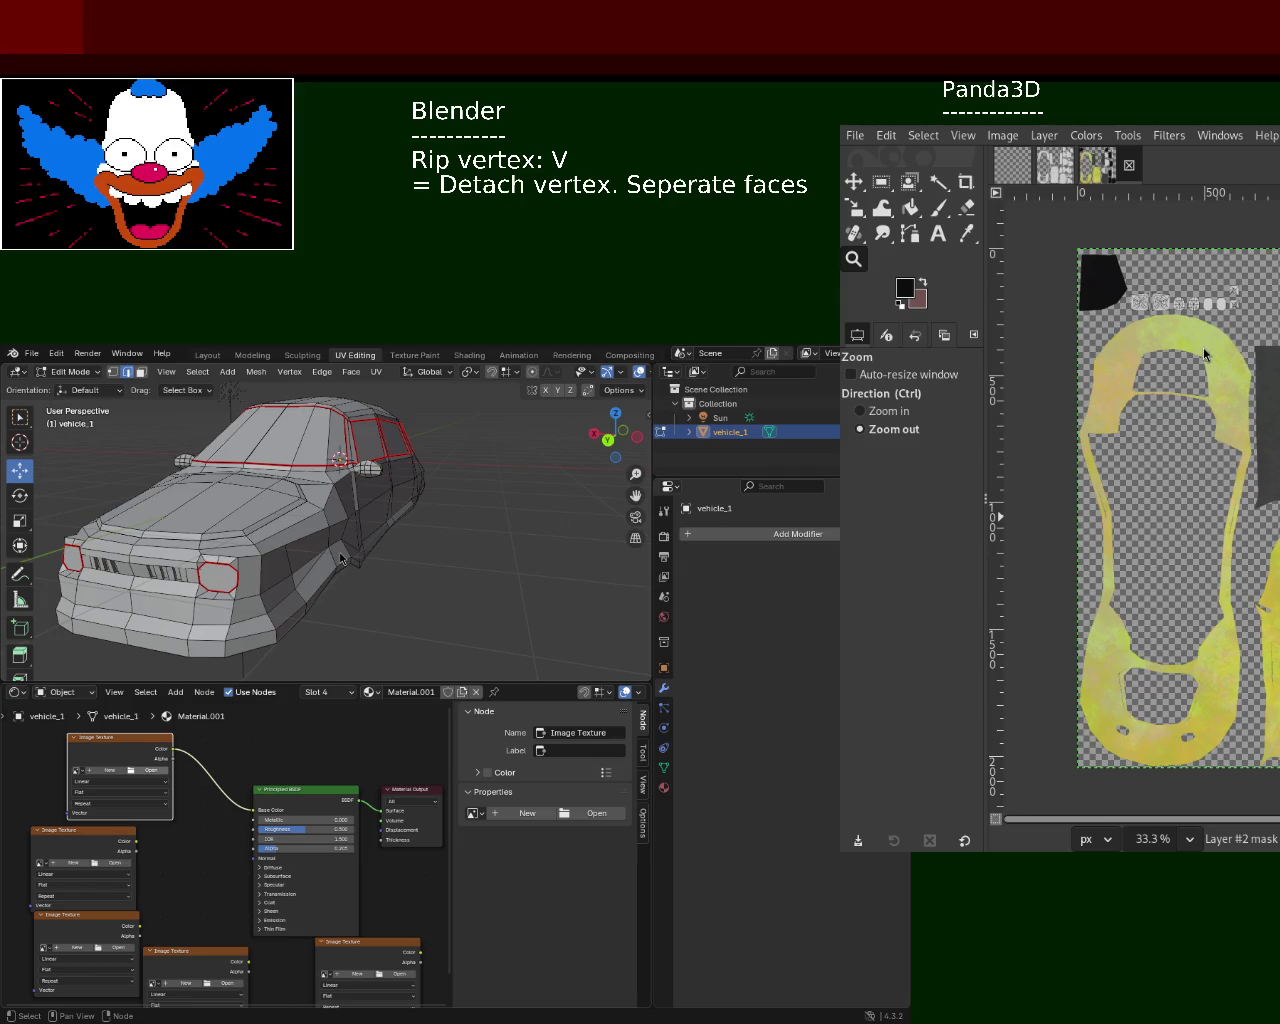
click(78, 770)
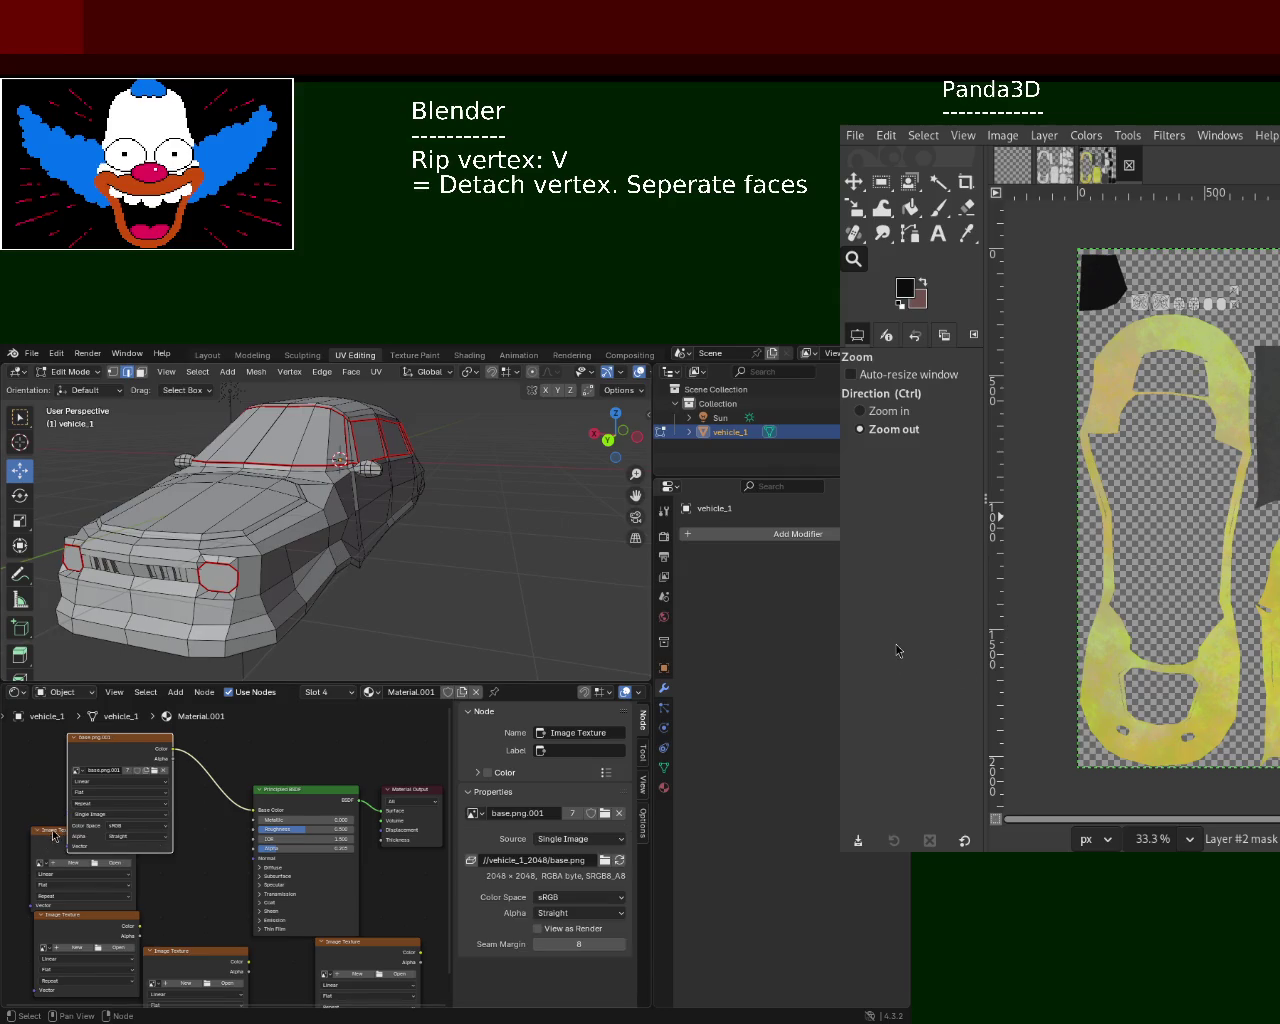
- Wire a second image texture node's color into Metallic and choose its image
drag(53, 836, 100, 860)
drag(182, 864, 254, 820)
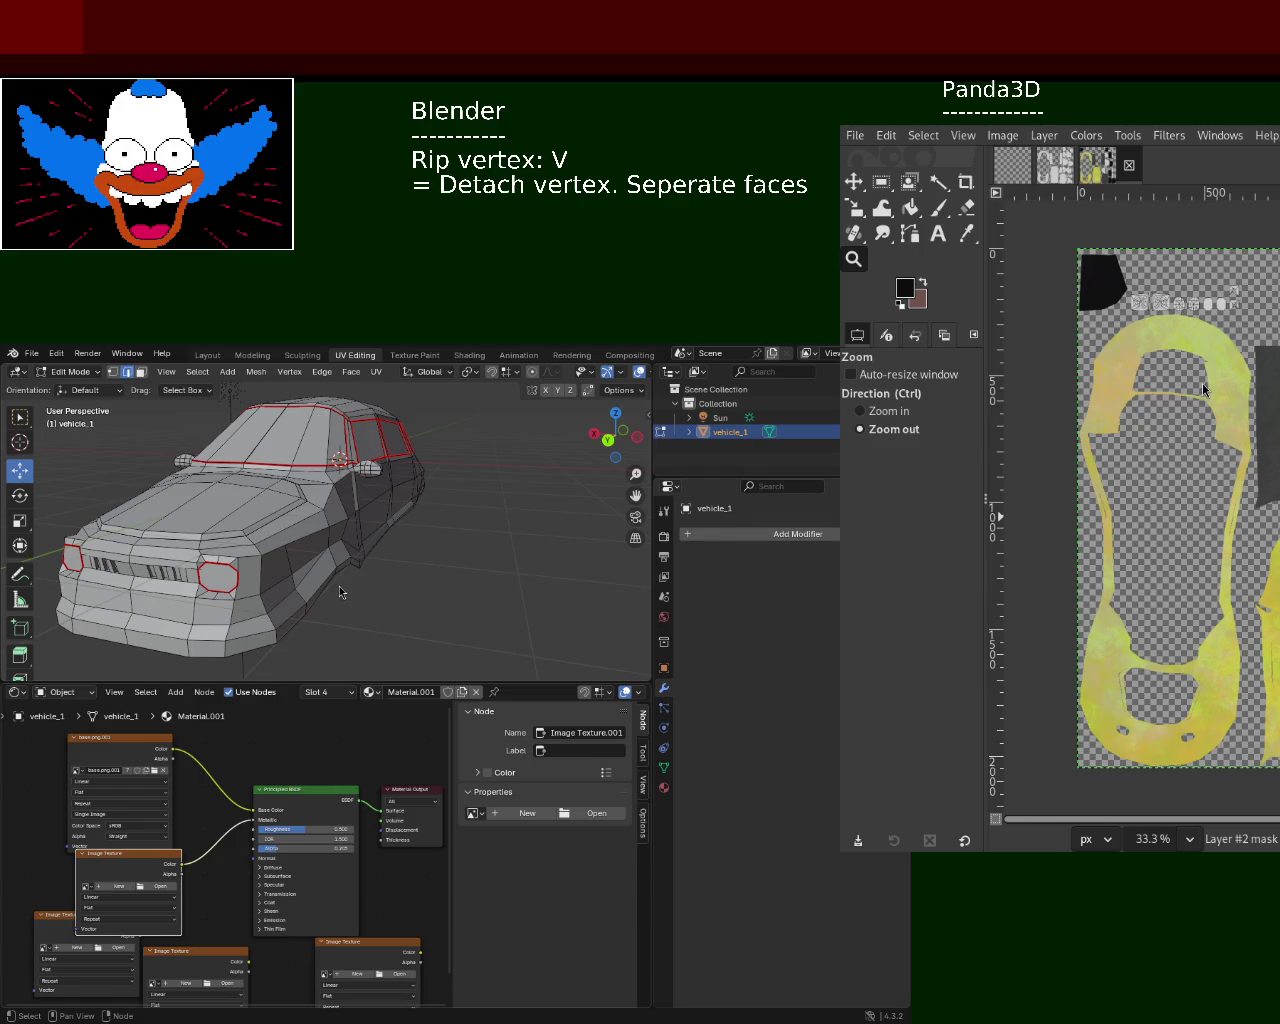
middle_drag(120, 900, 195, 813)
click(160, 773)
- Assign MetallicMap.png to the metallic texture node and arrange the texture nodes beside the shader
click(370, 780)
drag(237, 802, 219, 809)
drag(157, 927, 330, 764)
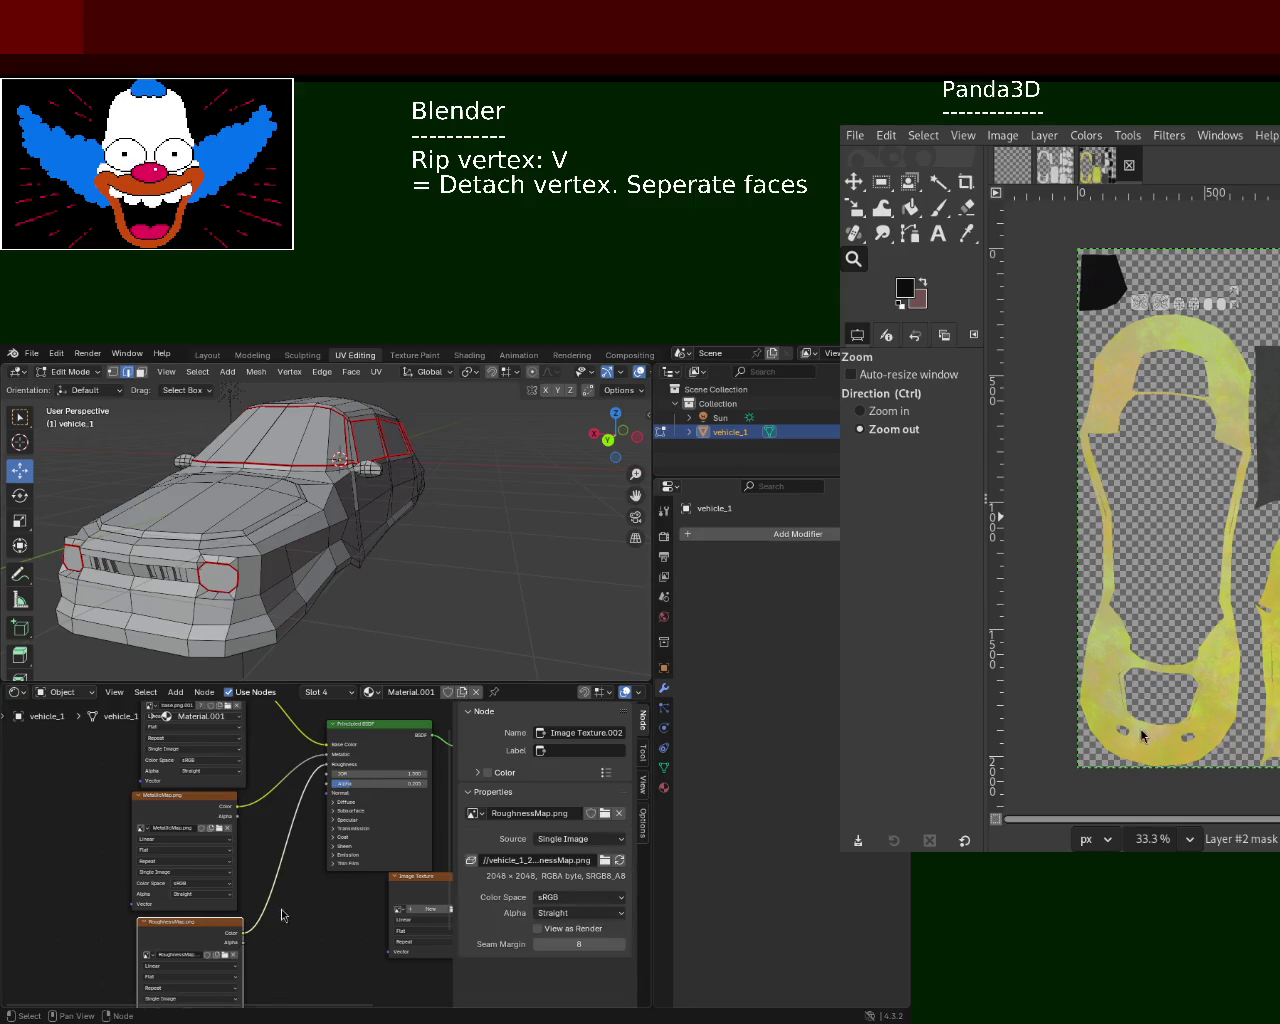
- Duplicate a texture node for NormalMap.png and link its color to the Principled BSDF
key(shift+d)
click(185, 934)
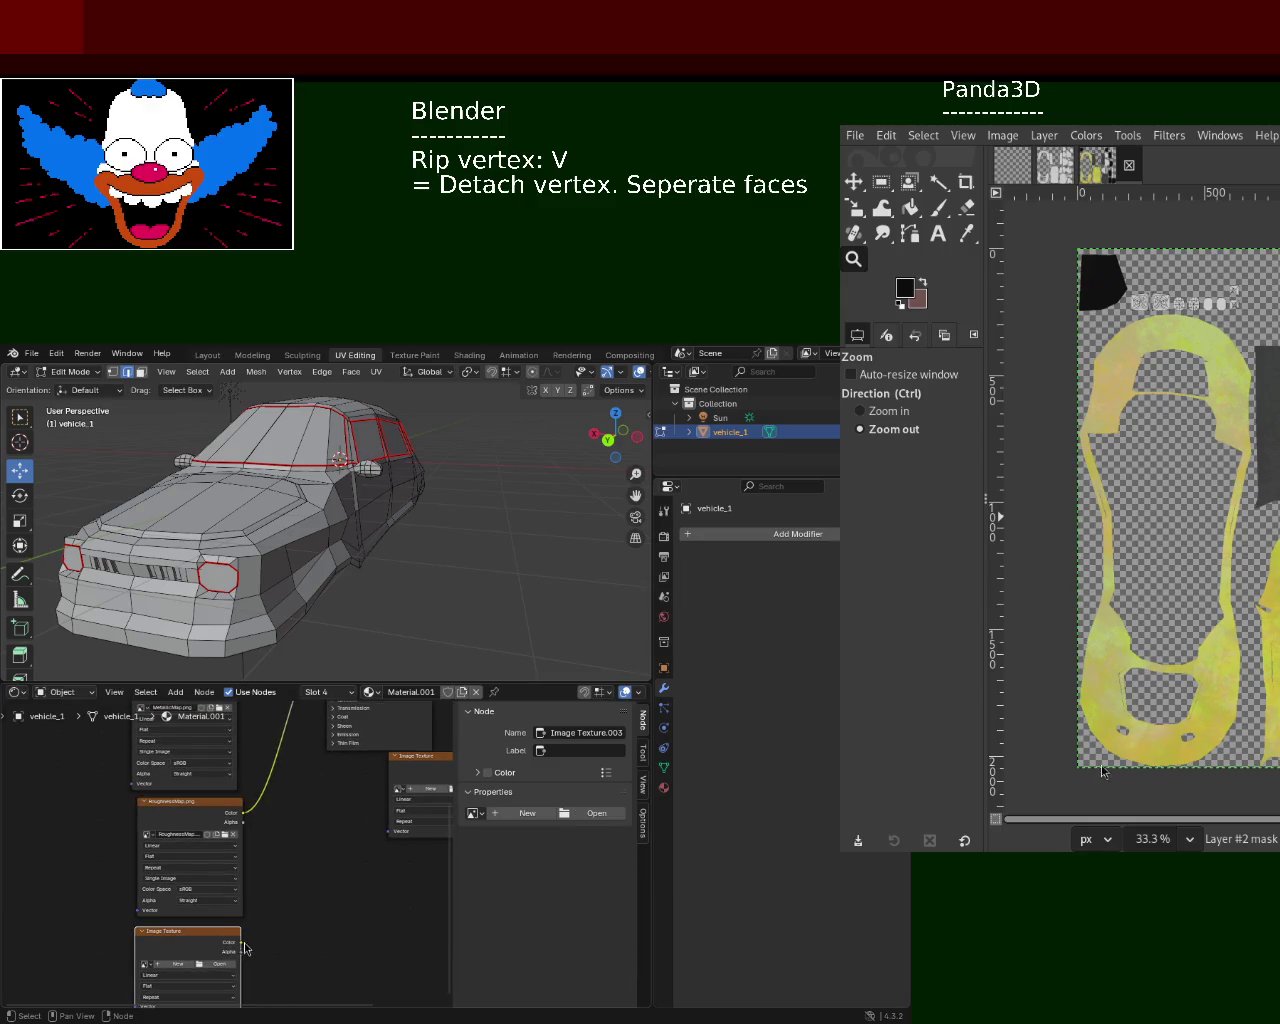
drag(240, 944, 317, 801)
shift+scroll(317, 843, down, 3)
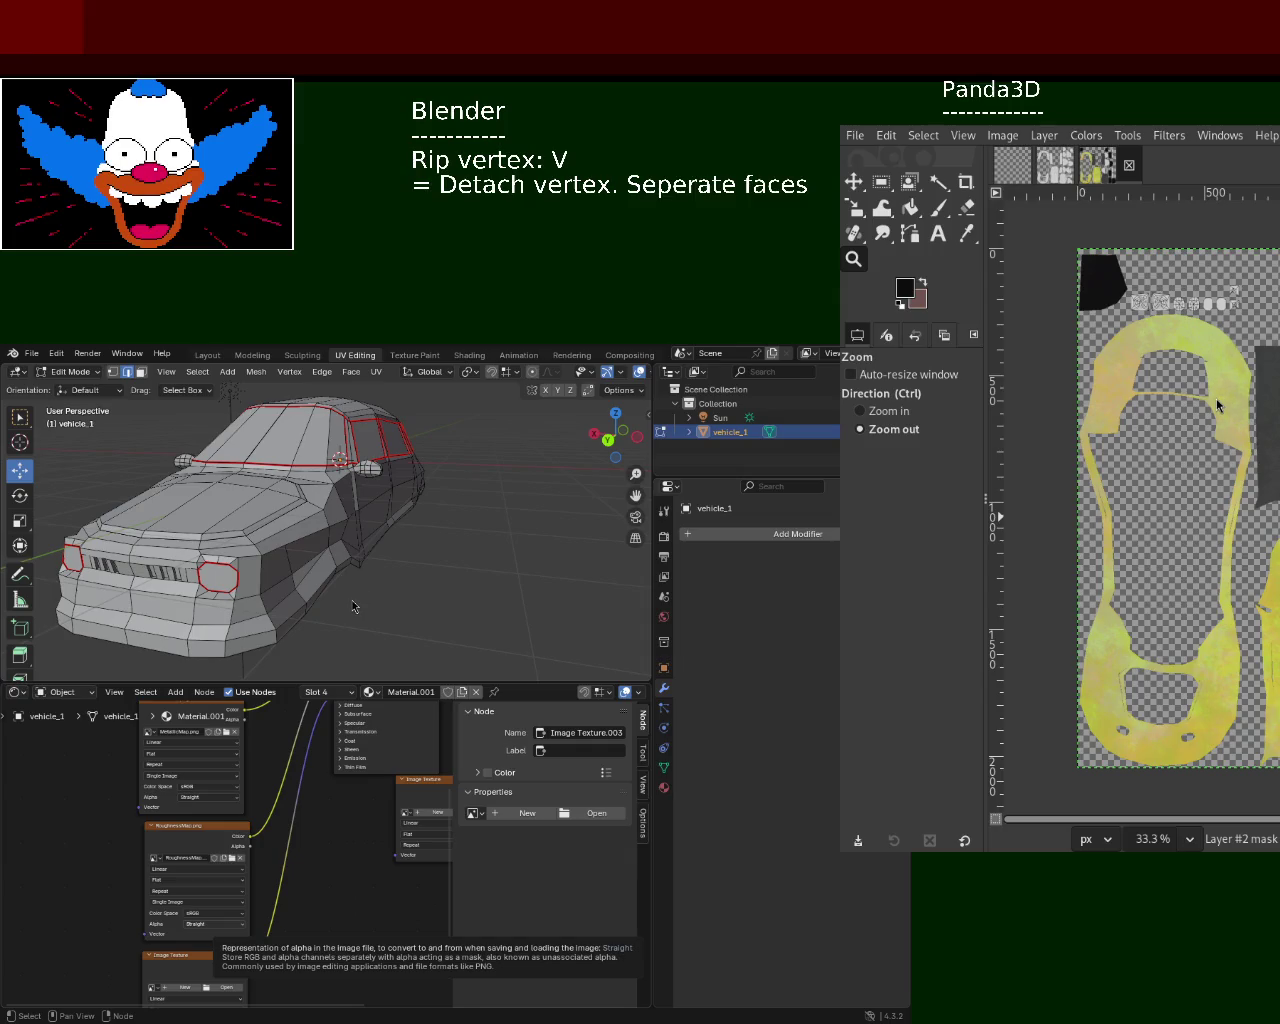
- Delete the spare duplicated Image Texture node from Material.001's node tree
key(shift+d)
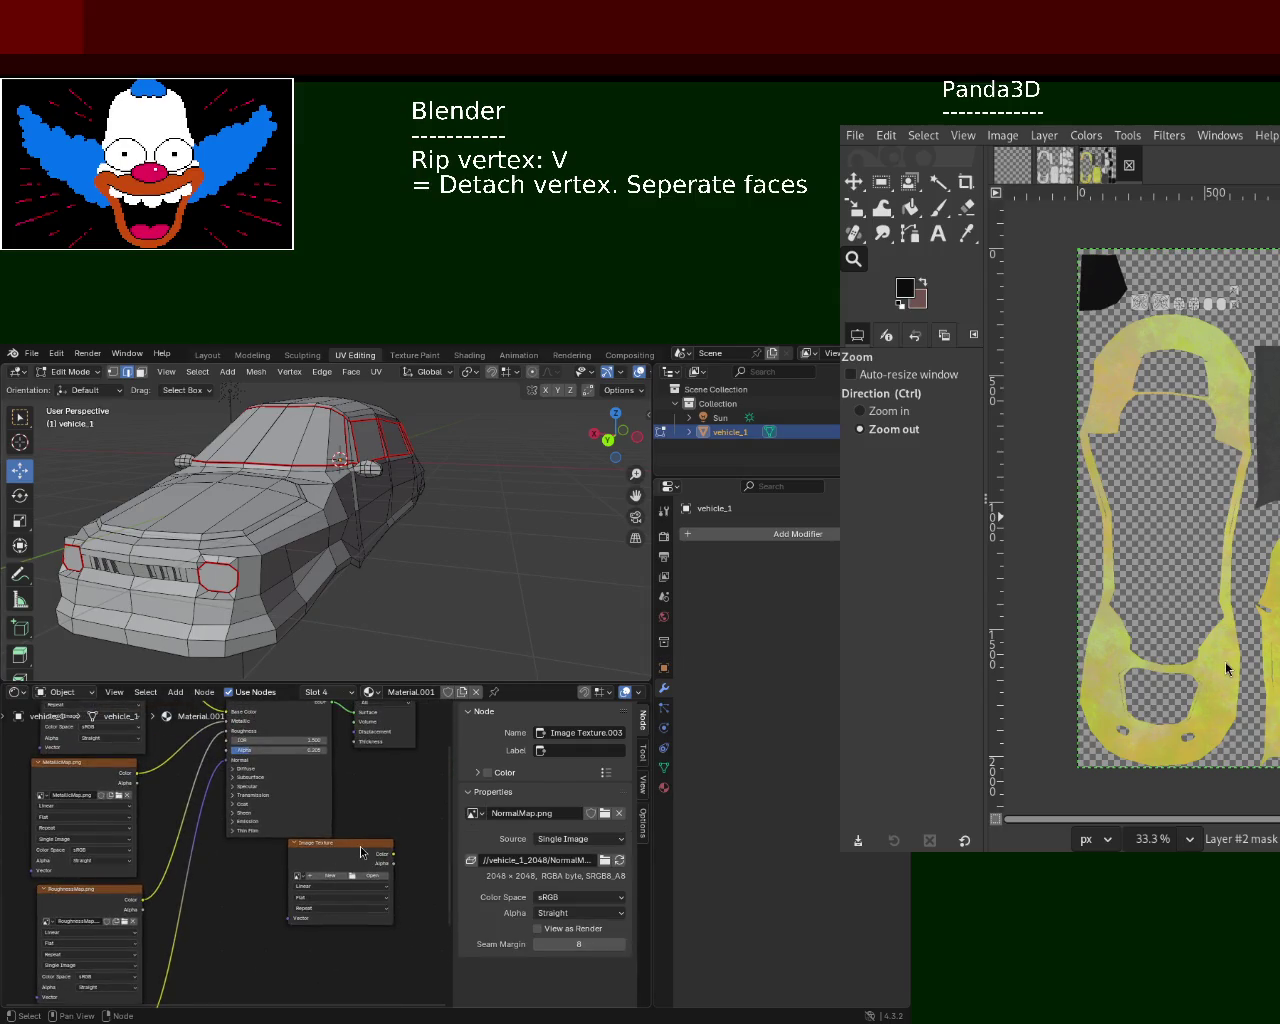
click(285, 851)
middle_drag(304, 880, 292, 920)
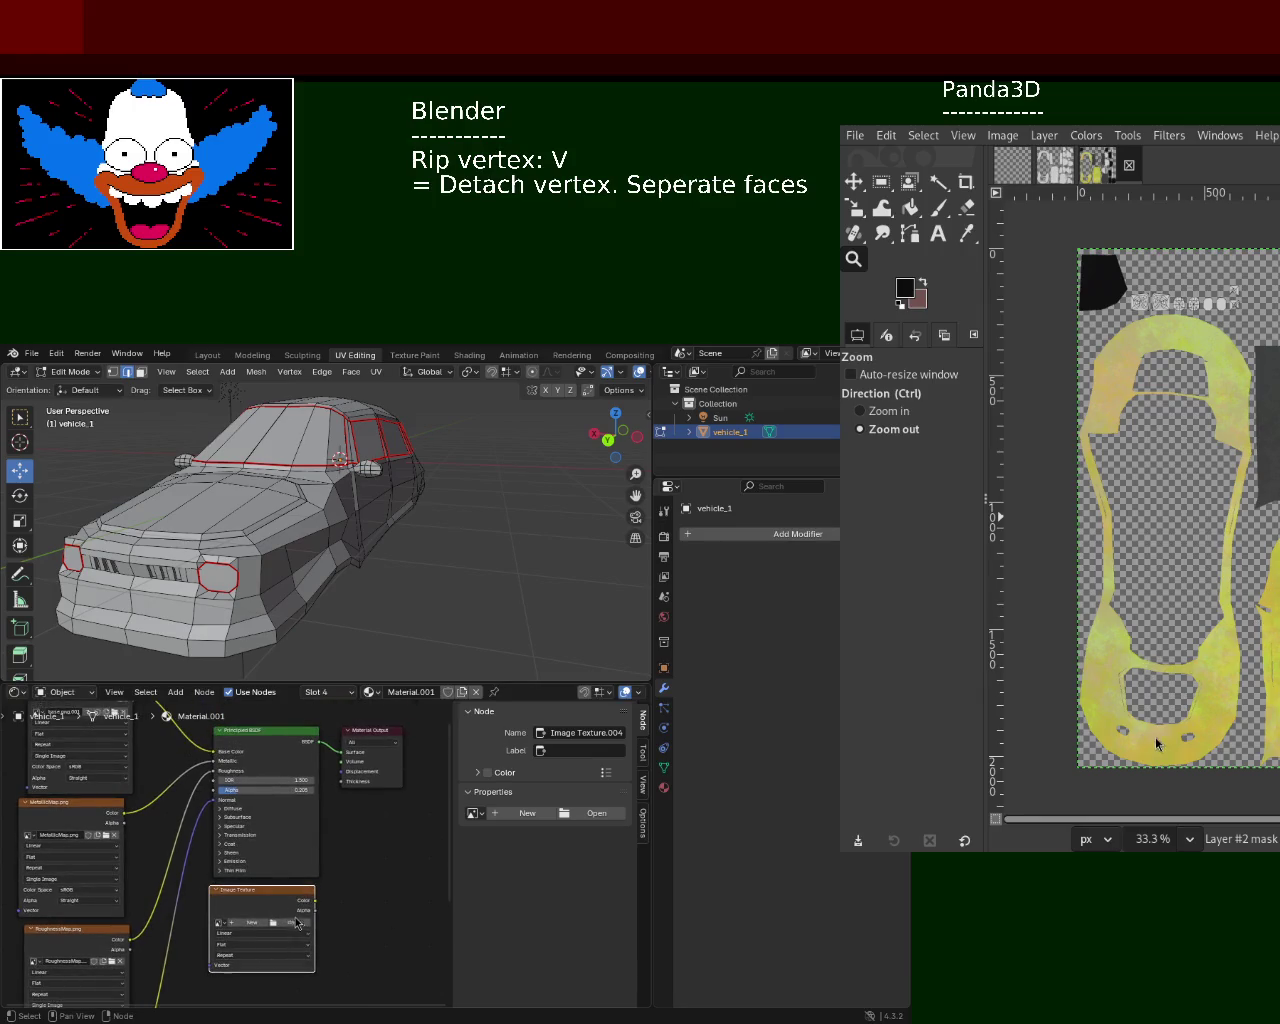
drag(316, 901, 352, 789)
click(305, 927)
click(363, 923)
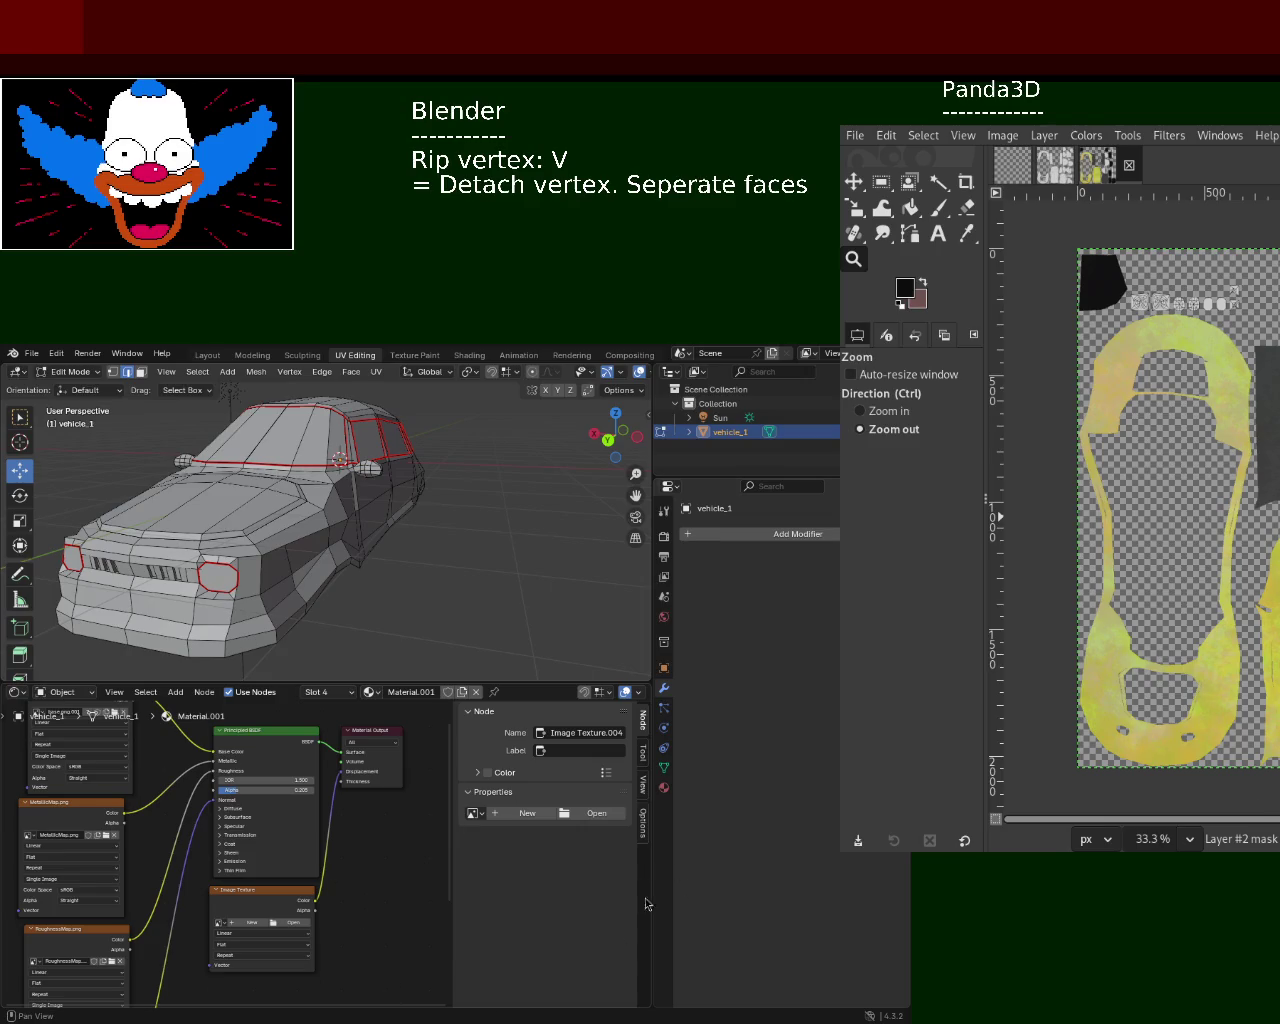
click(285, 922)
key(Delete)
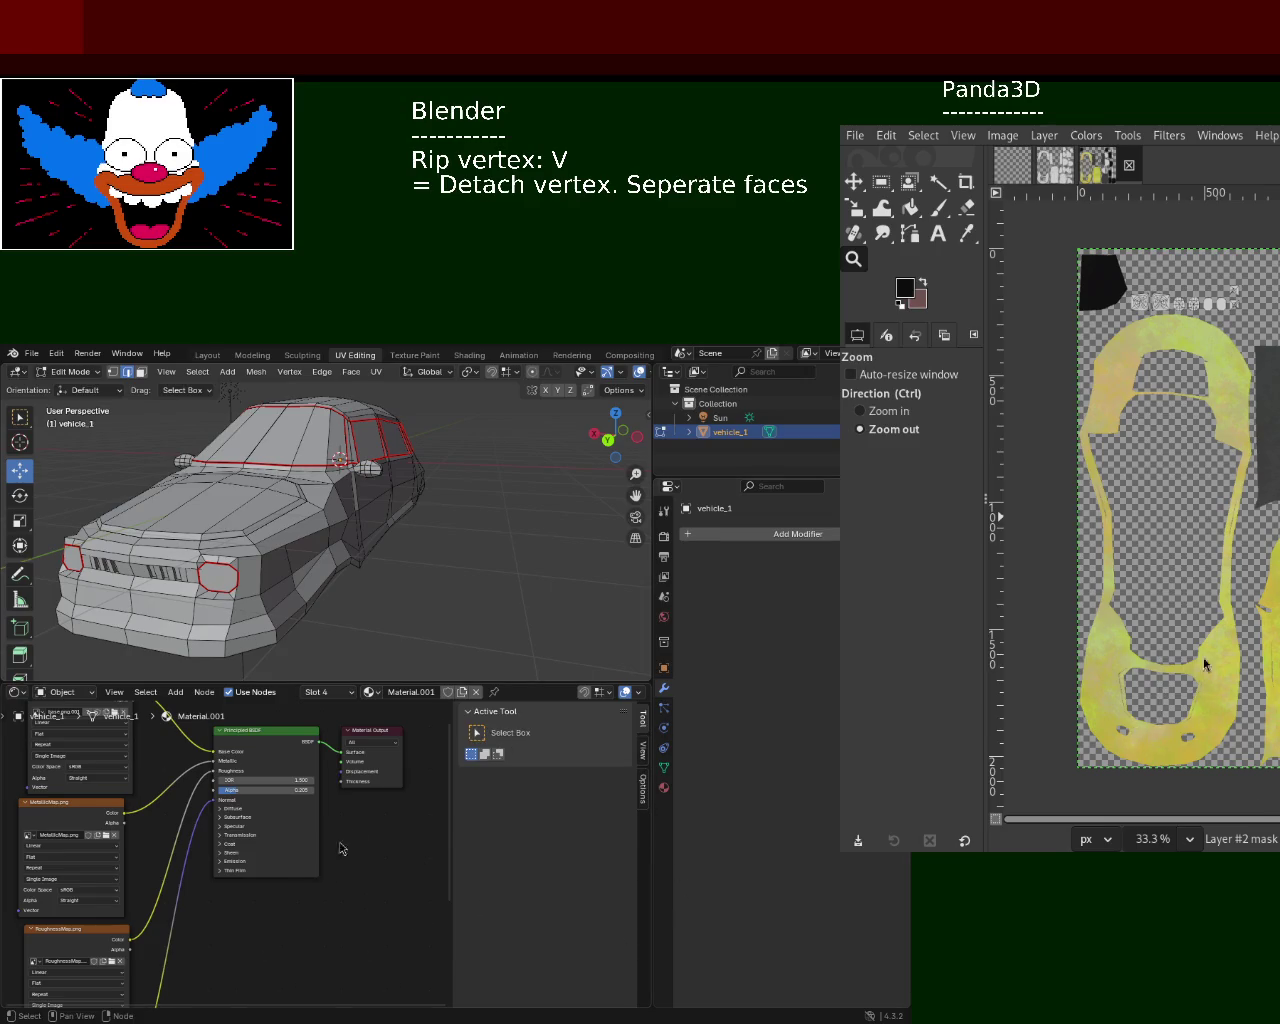
middle_drag(332, 857, 388, 977)
key(shift+a)
text(ao)
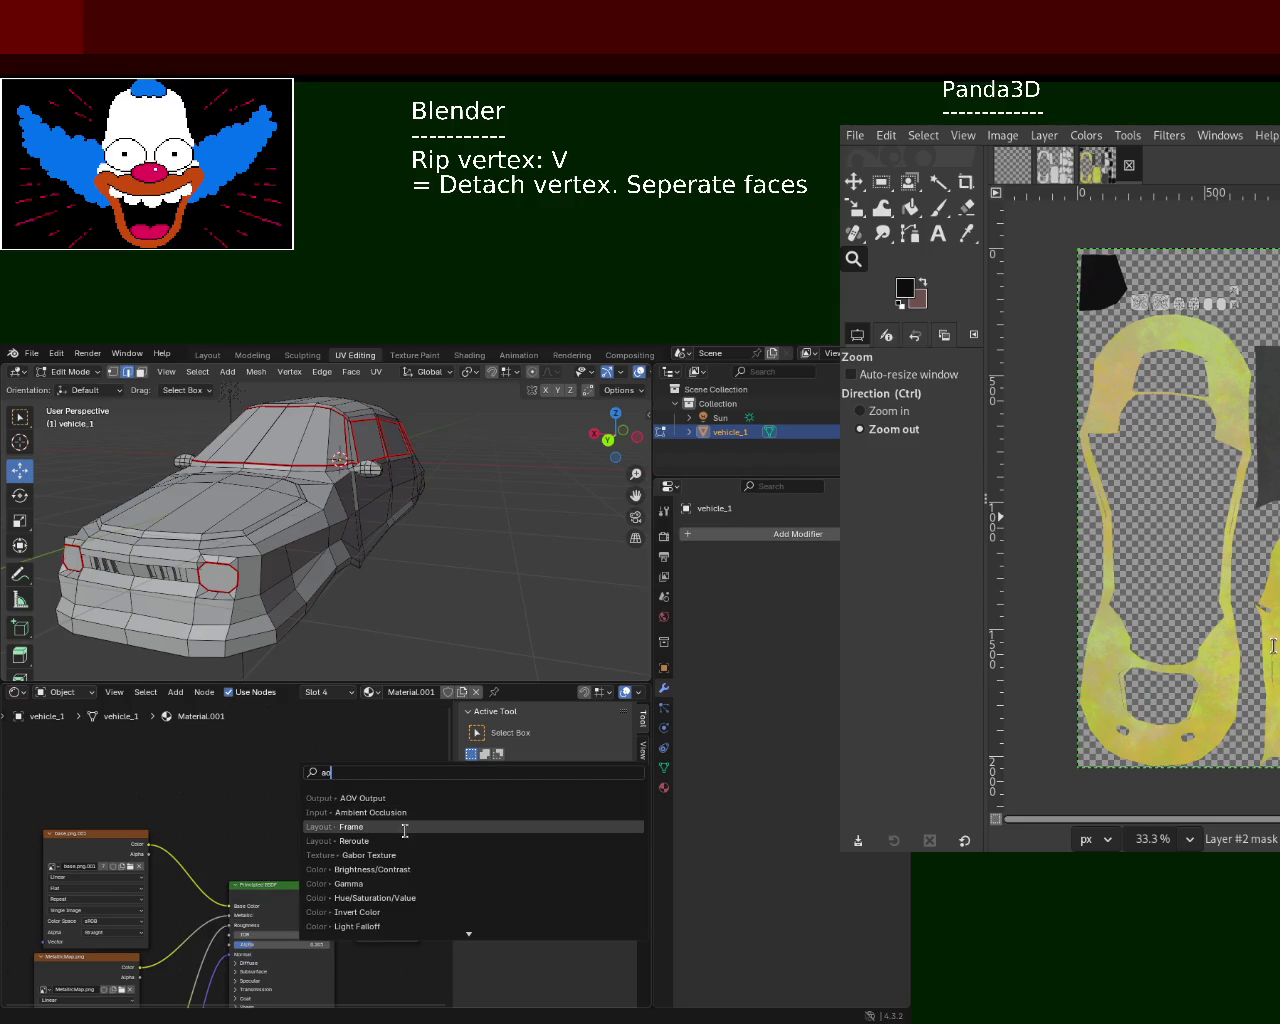
- Add an Ambient Occlusion node above the Principled BSDF
key(BackSpace)
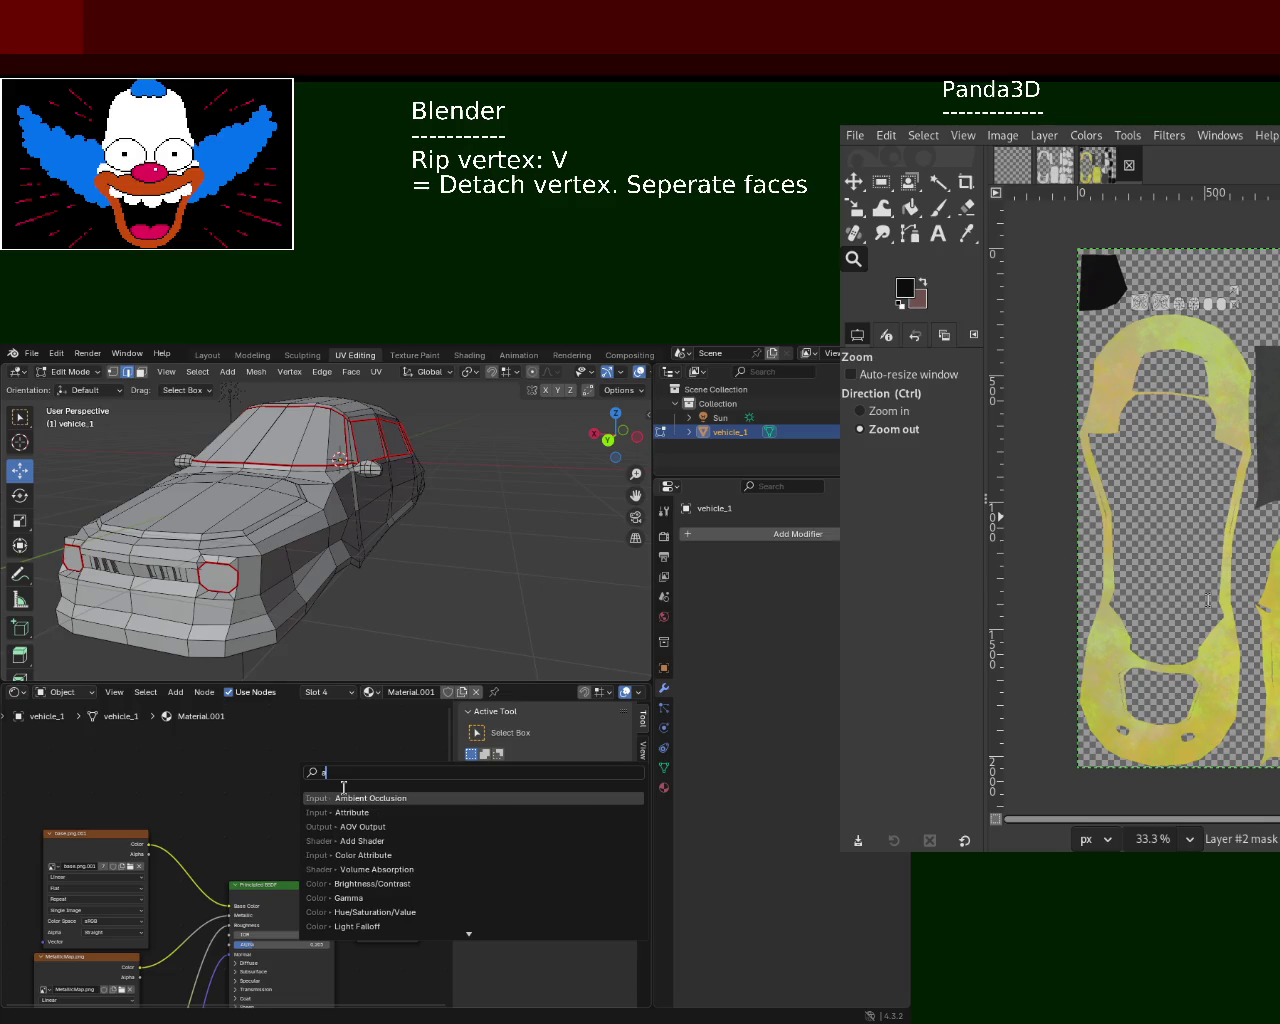
text(cl)
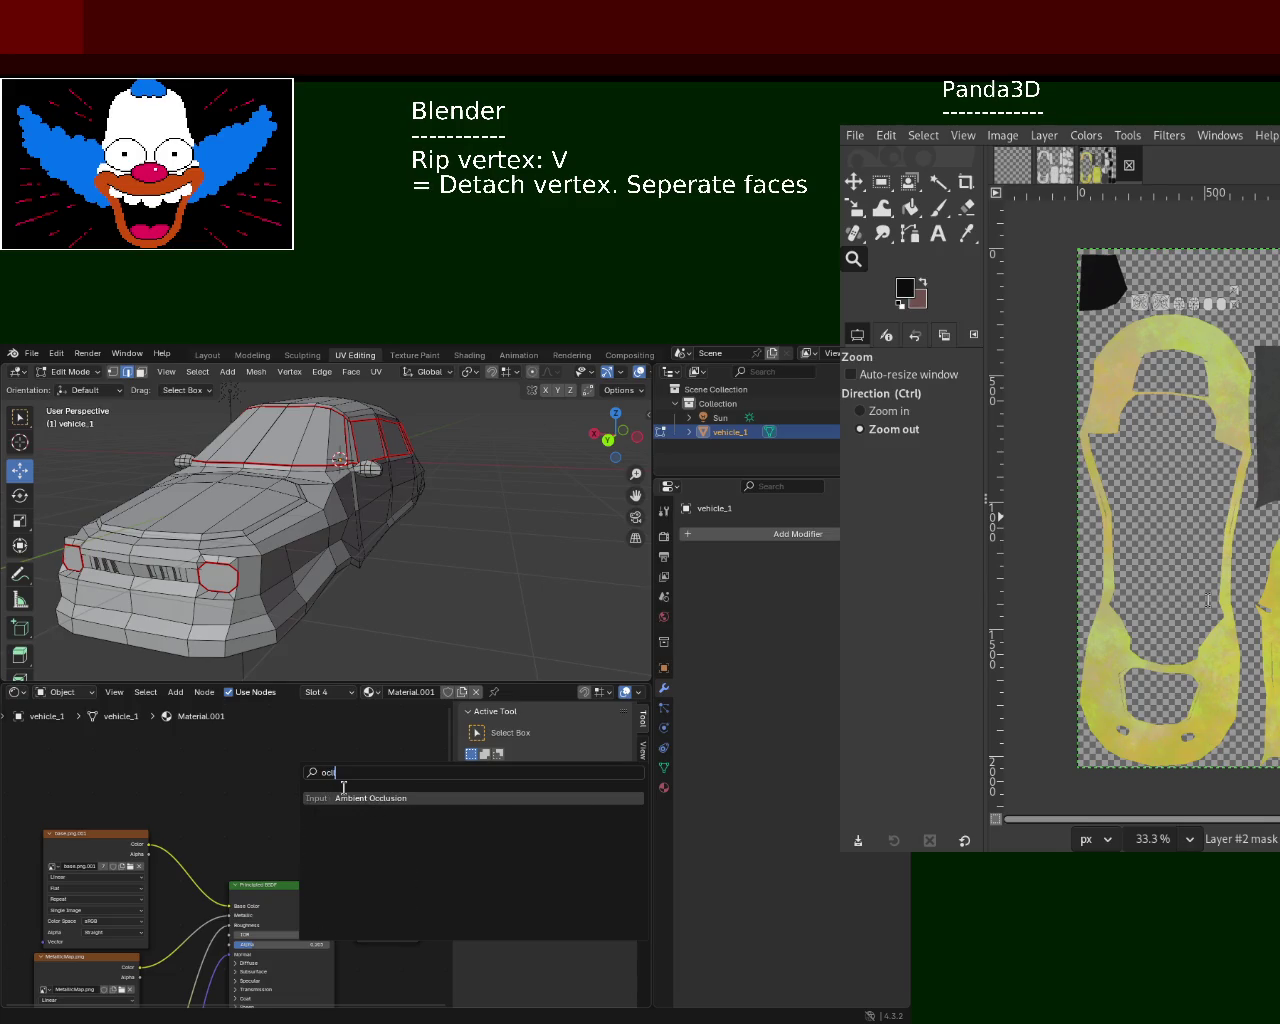
key(Return)
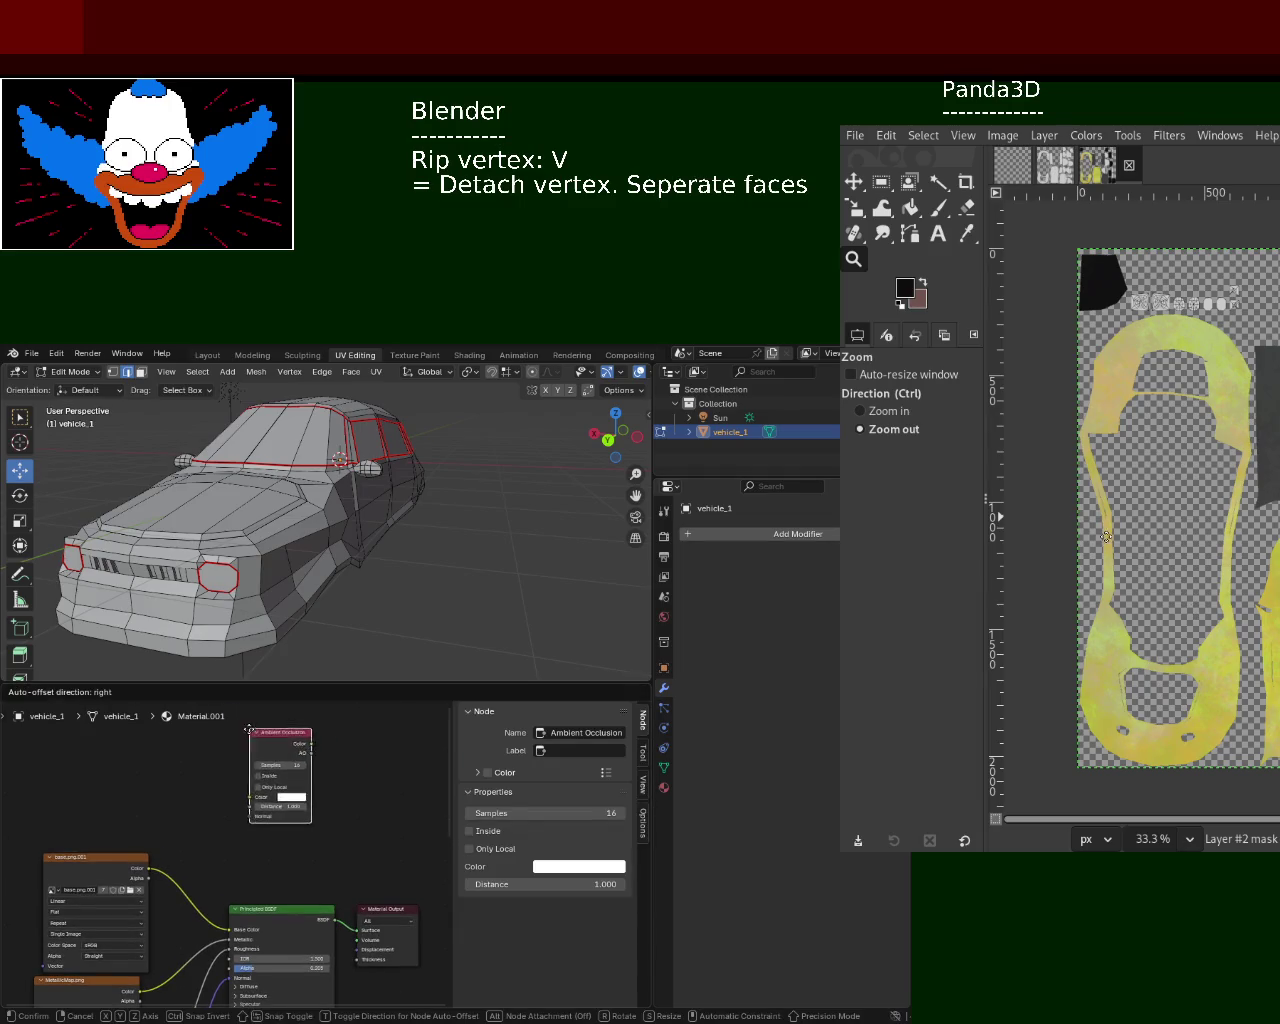
click(322, 803)
- Place an empty Image Texture node below the Ambient Occlusion node and enlarge the node editor upward
key(shift+a)
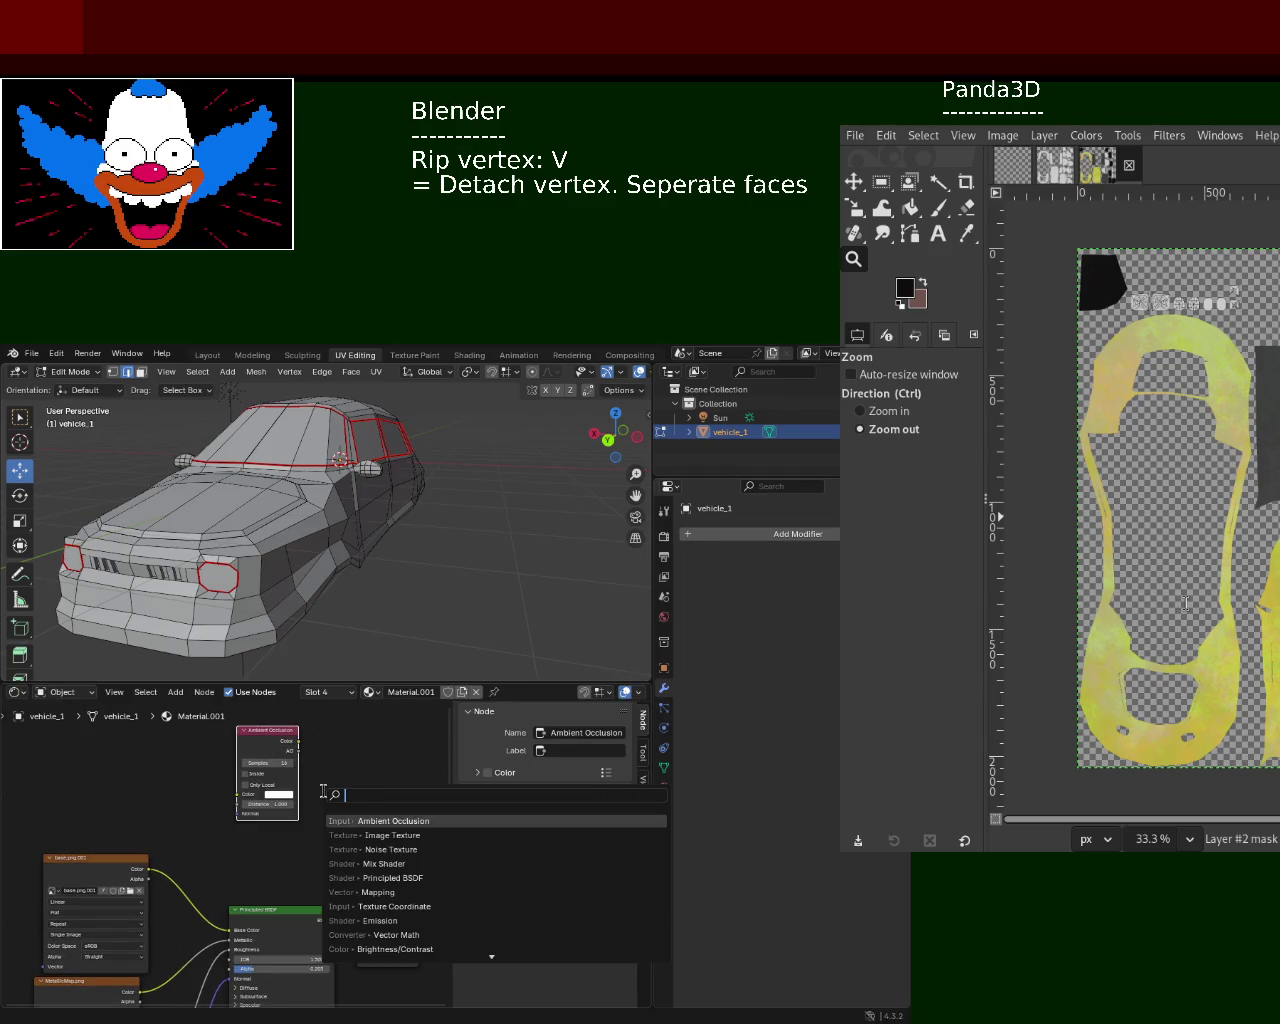
text(image)
key(Return)
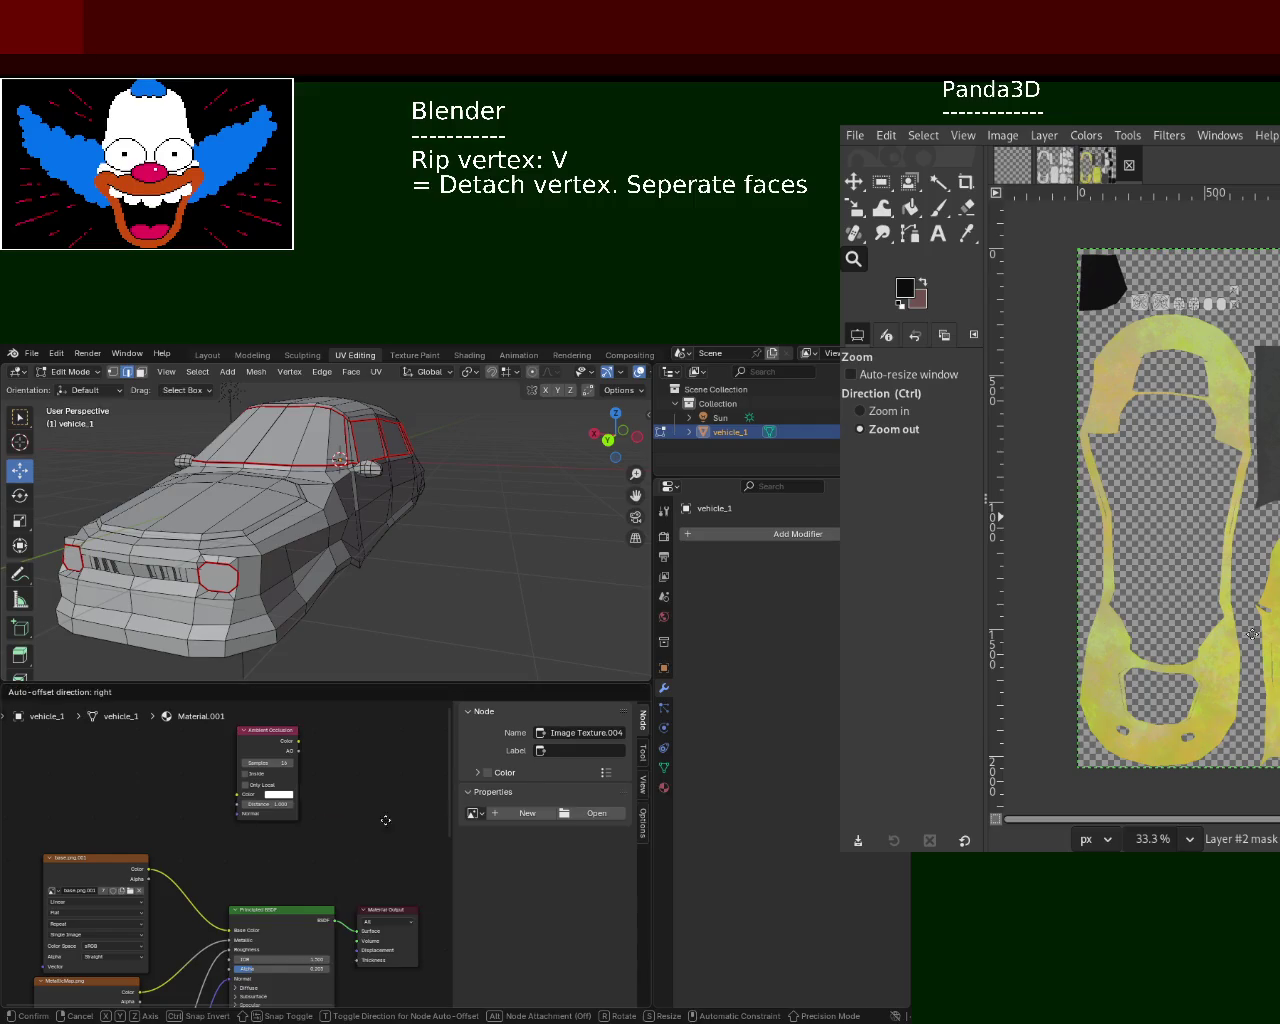
click(285, 840)
click(276, 740)
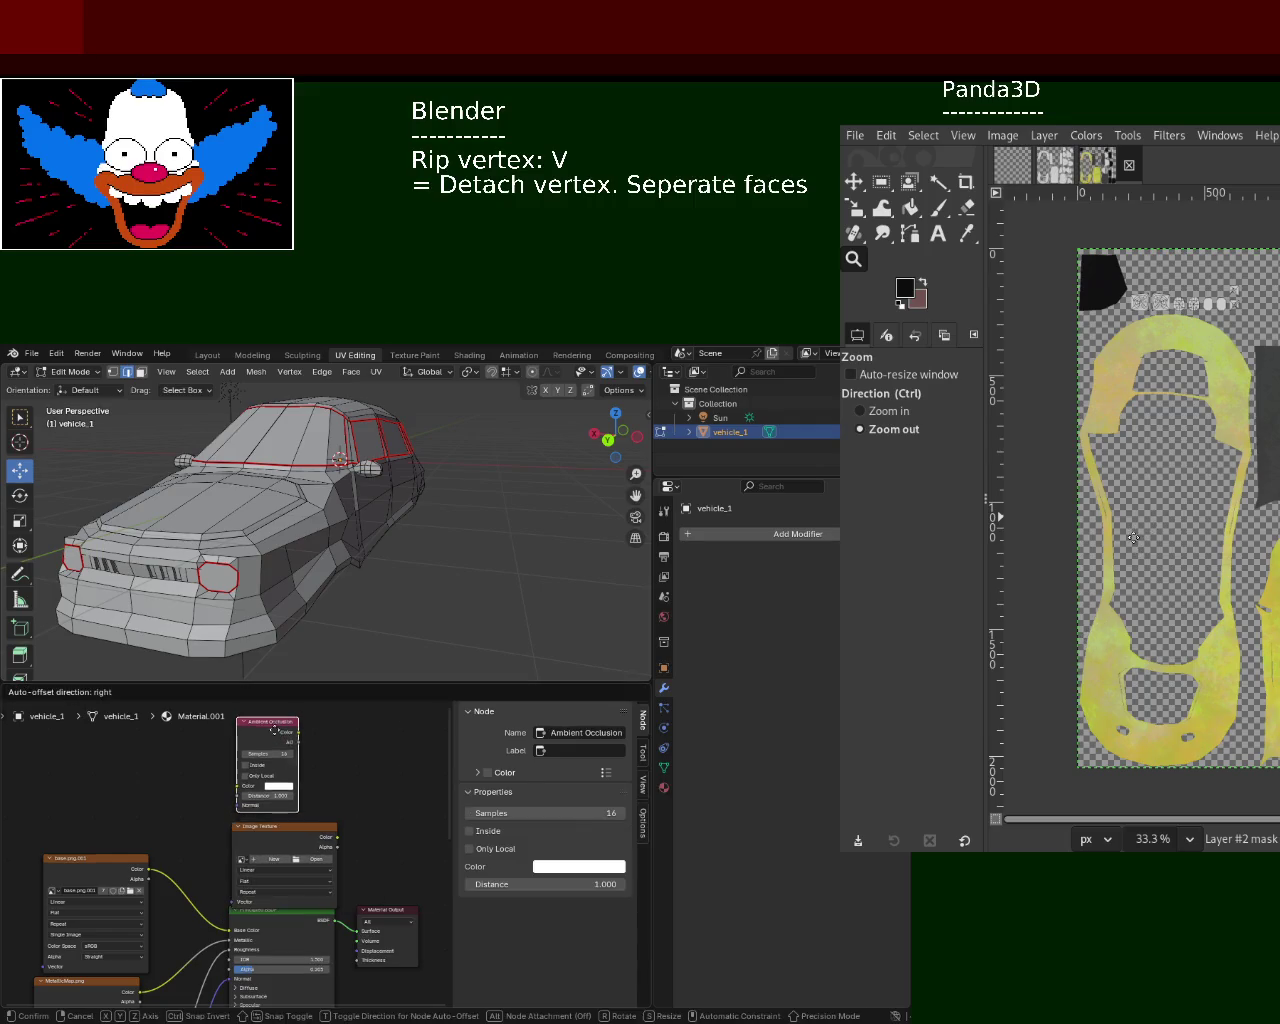
drag(300, 684, 300, 516)
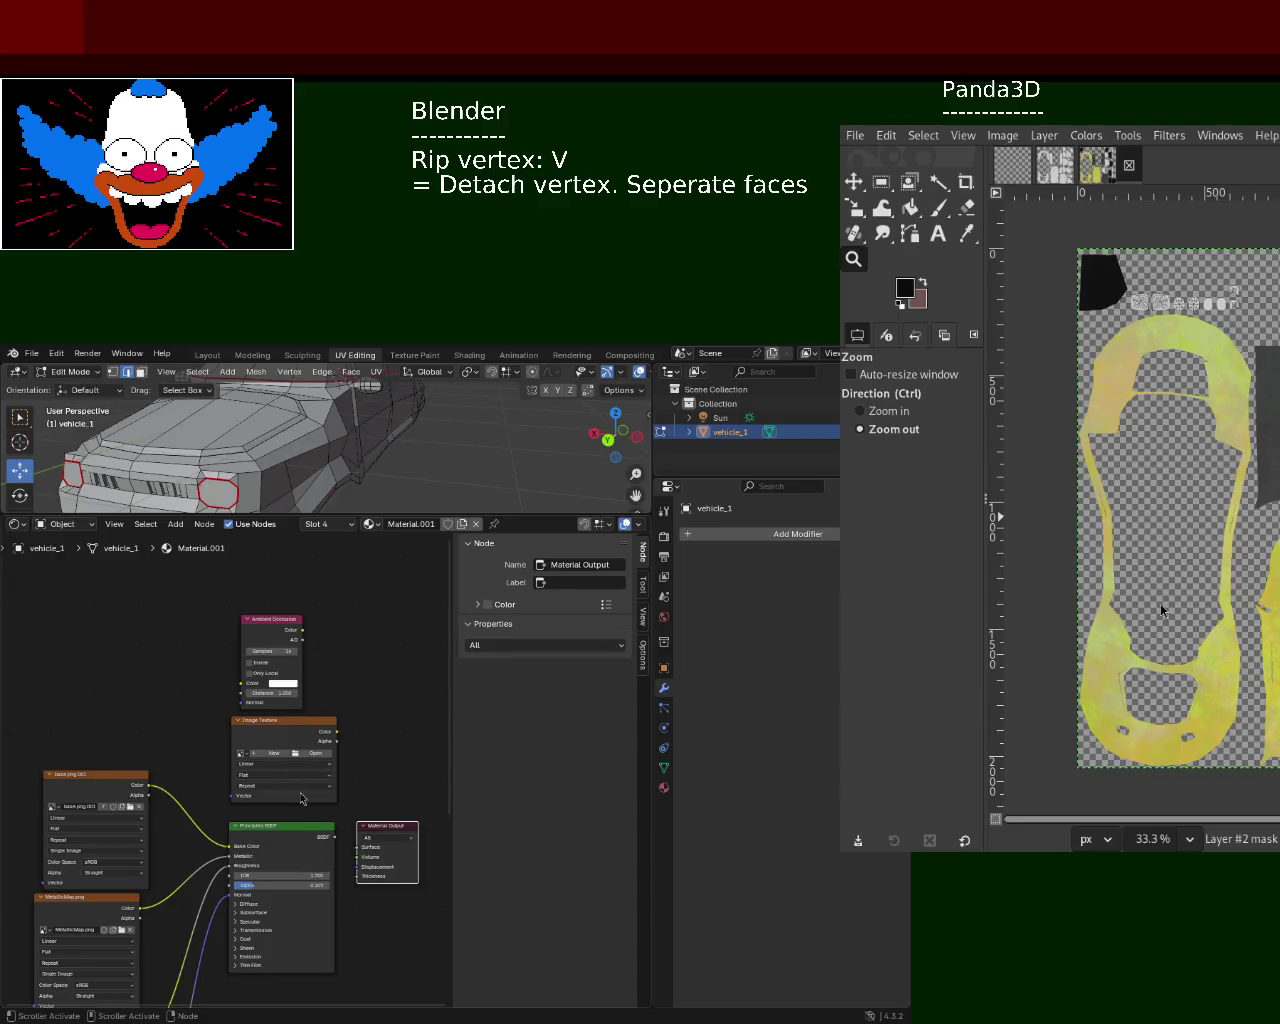
key(shift+a)
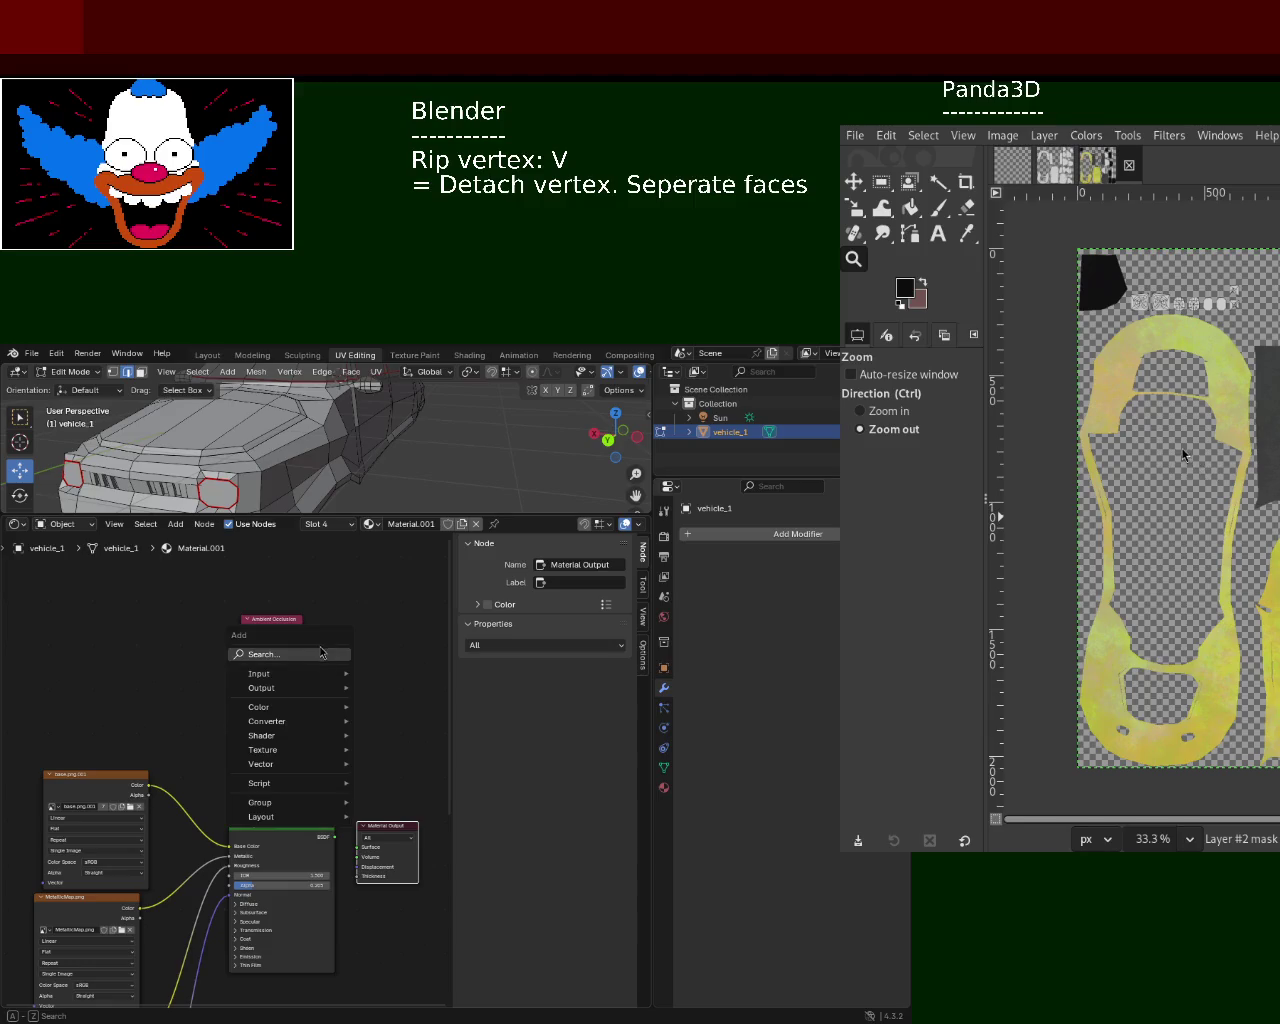
- Add a Mix Shader and connect Ambient Occlusion and the AO texture into it
click(318, 647)
text(mixe)
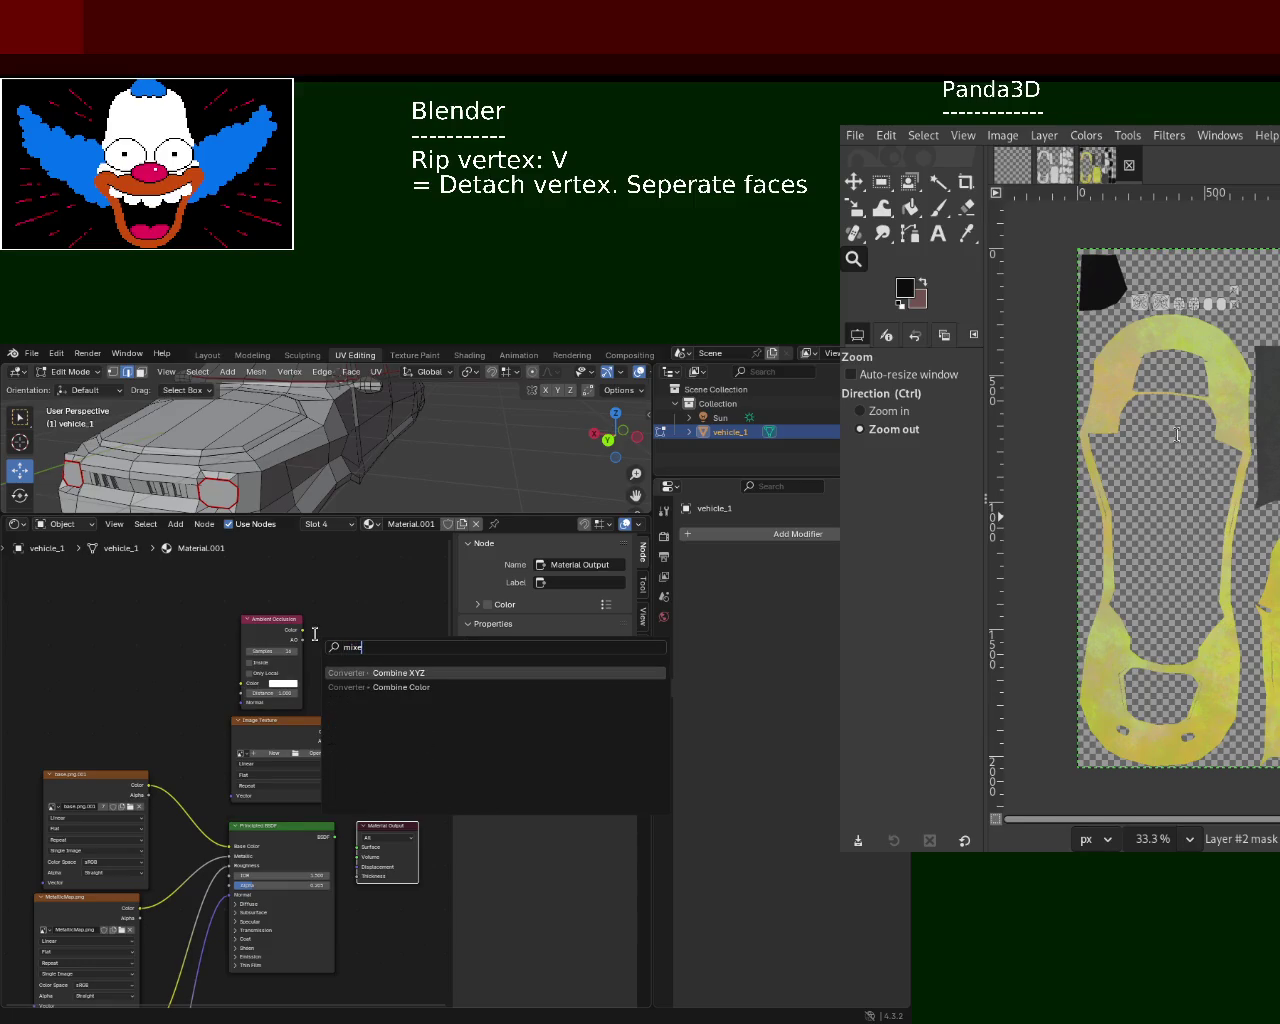
key(BackSpace)
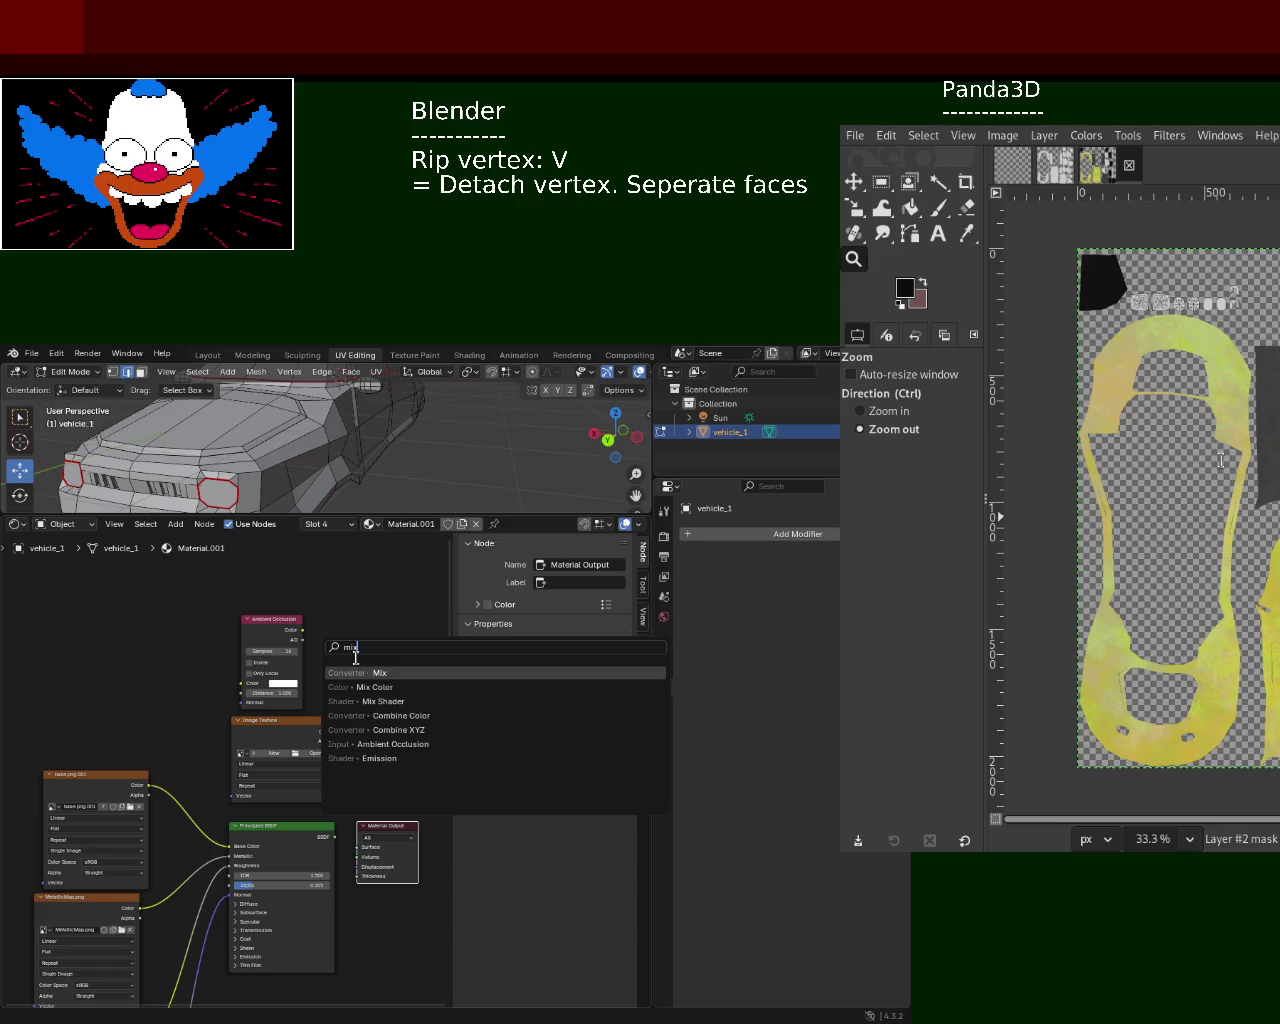
click(380, 701)
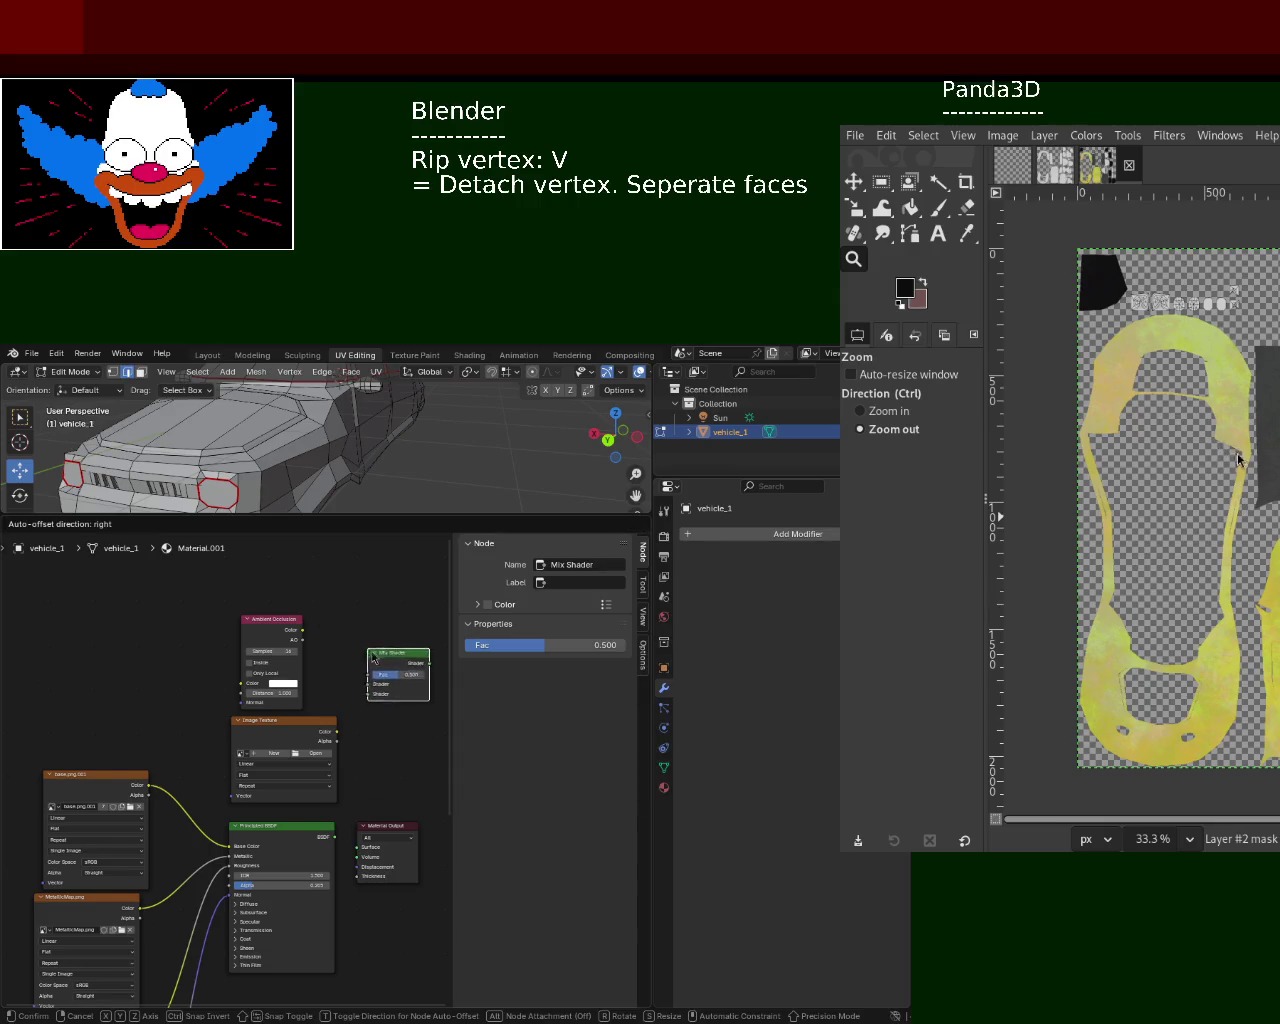
click(326, 644)
mouse_move(301, 631)
mouse_down()
mouse_move(393, 666)
mouse_move(380, 680)
mouse_up()
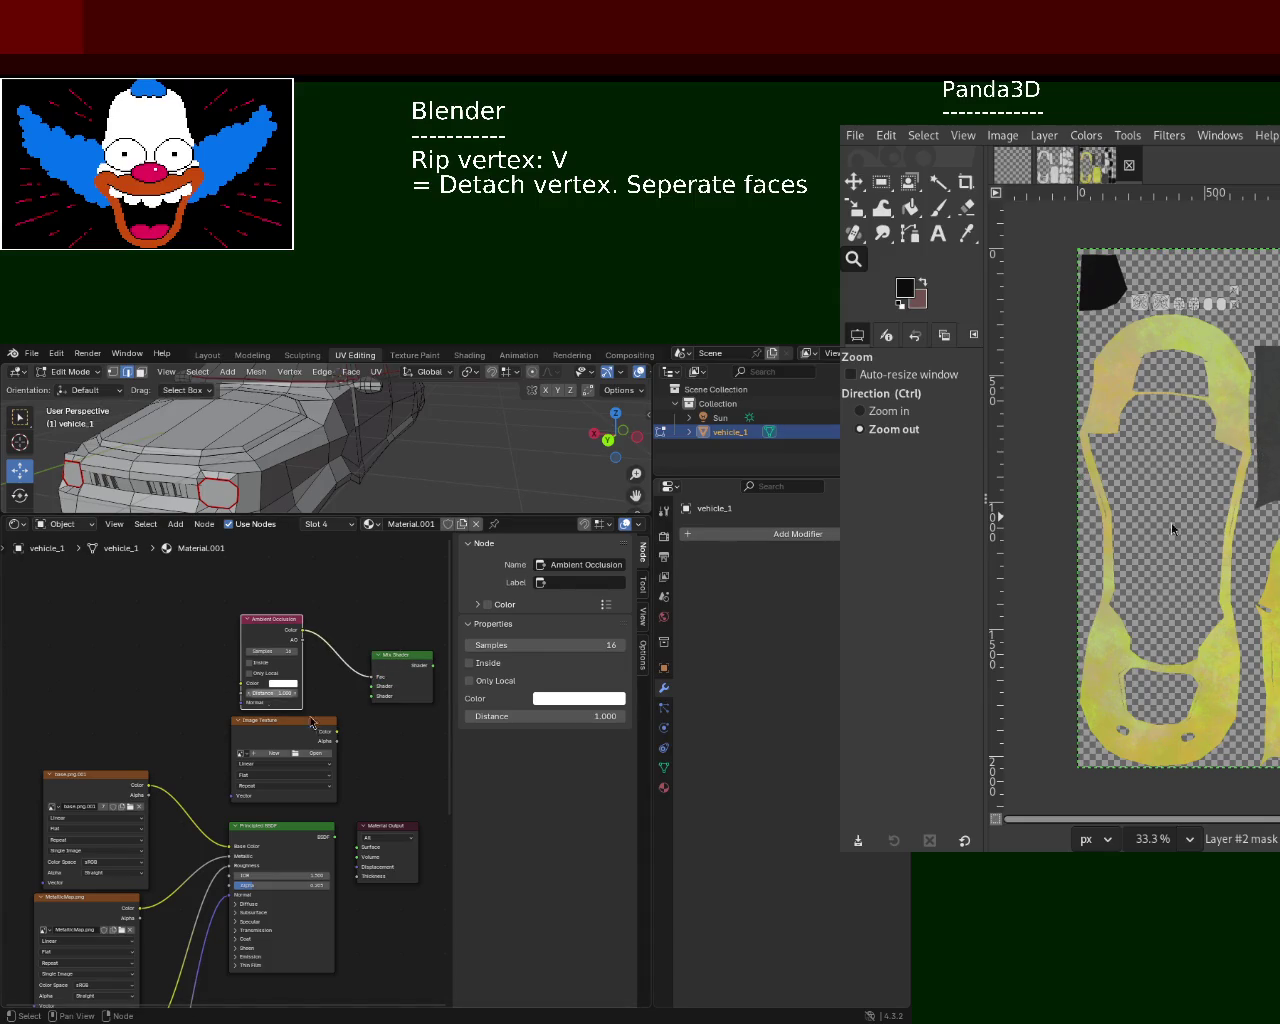
drag(338, 740, 371, 686)
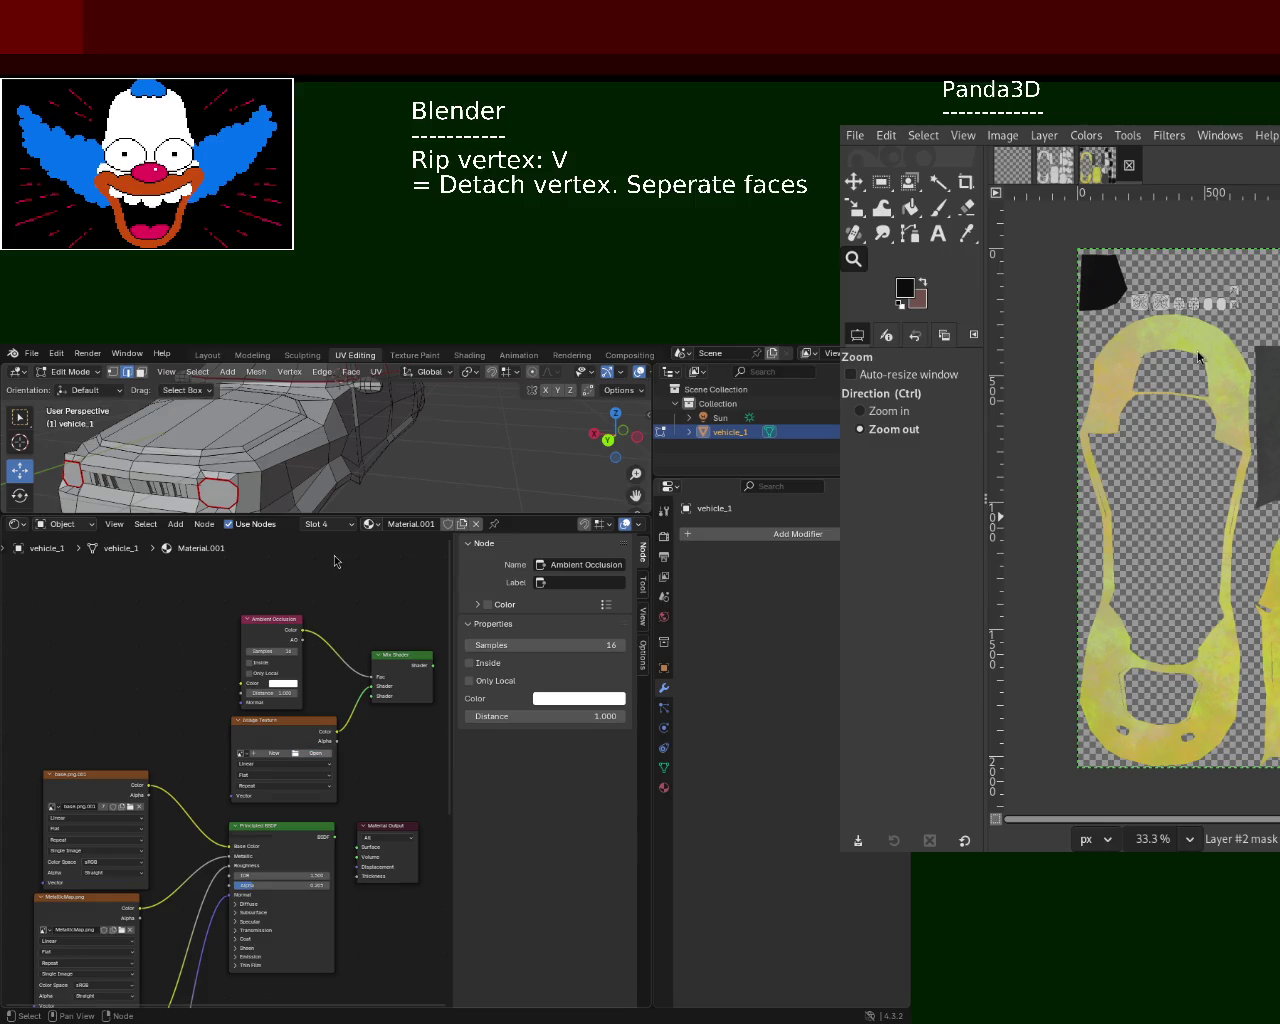
- Connect the Principled BSDF into the Mix Shader's second Shader socket and reposition Material Output
click(319, 866)
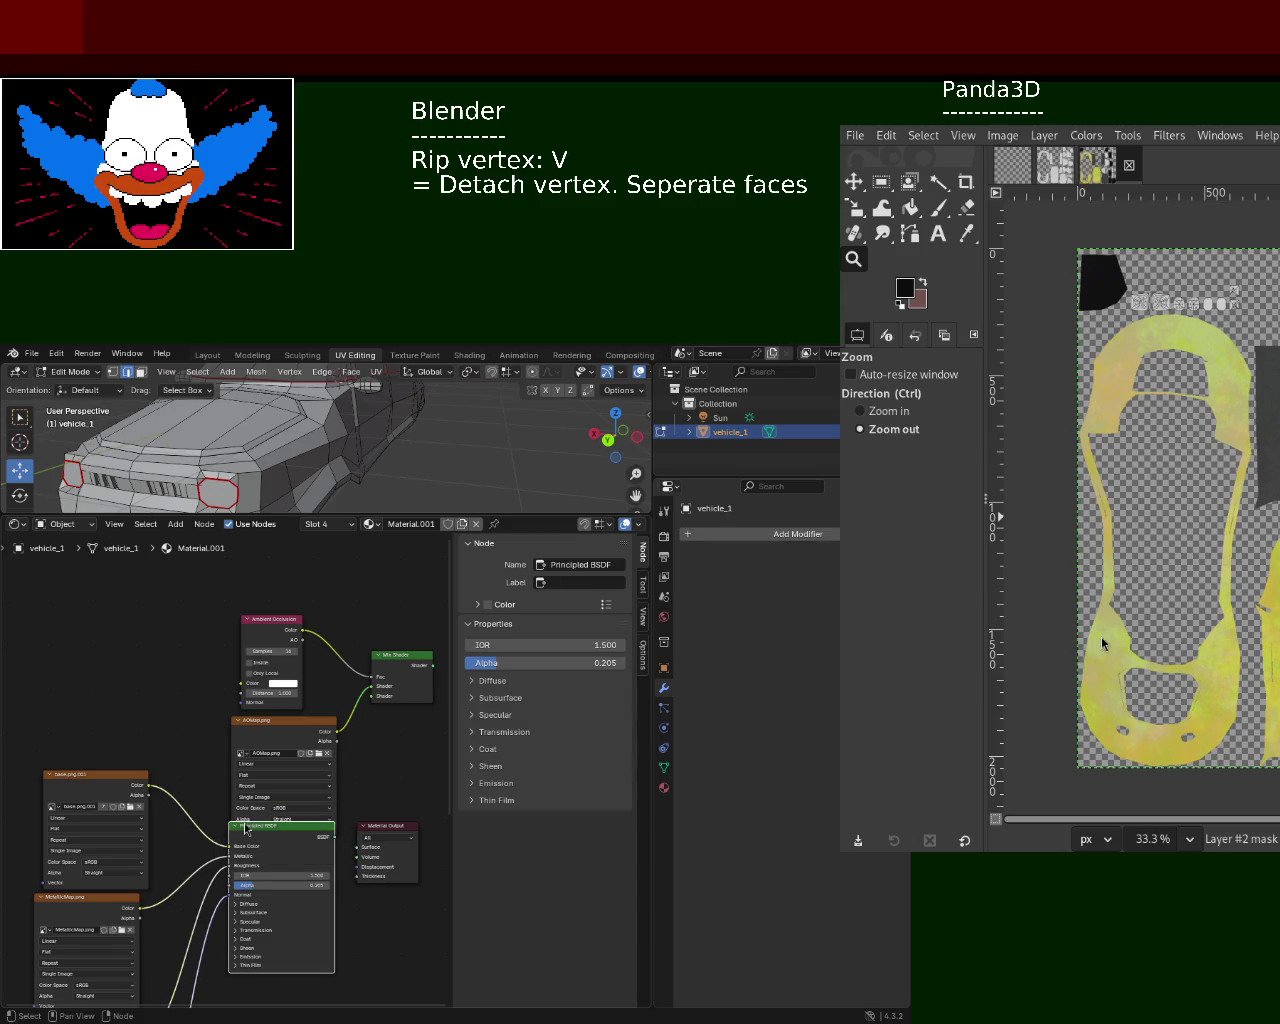
drag(243, 829, 257, 853)
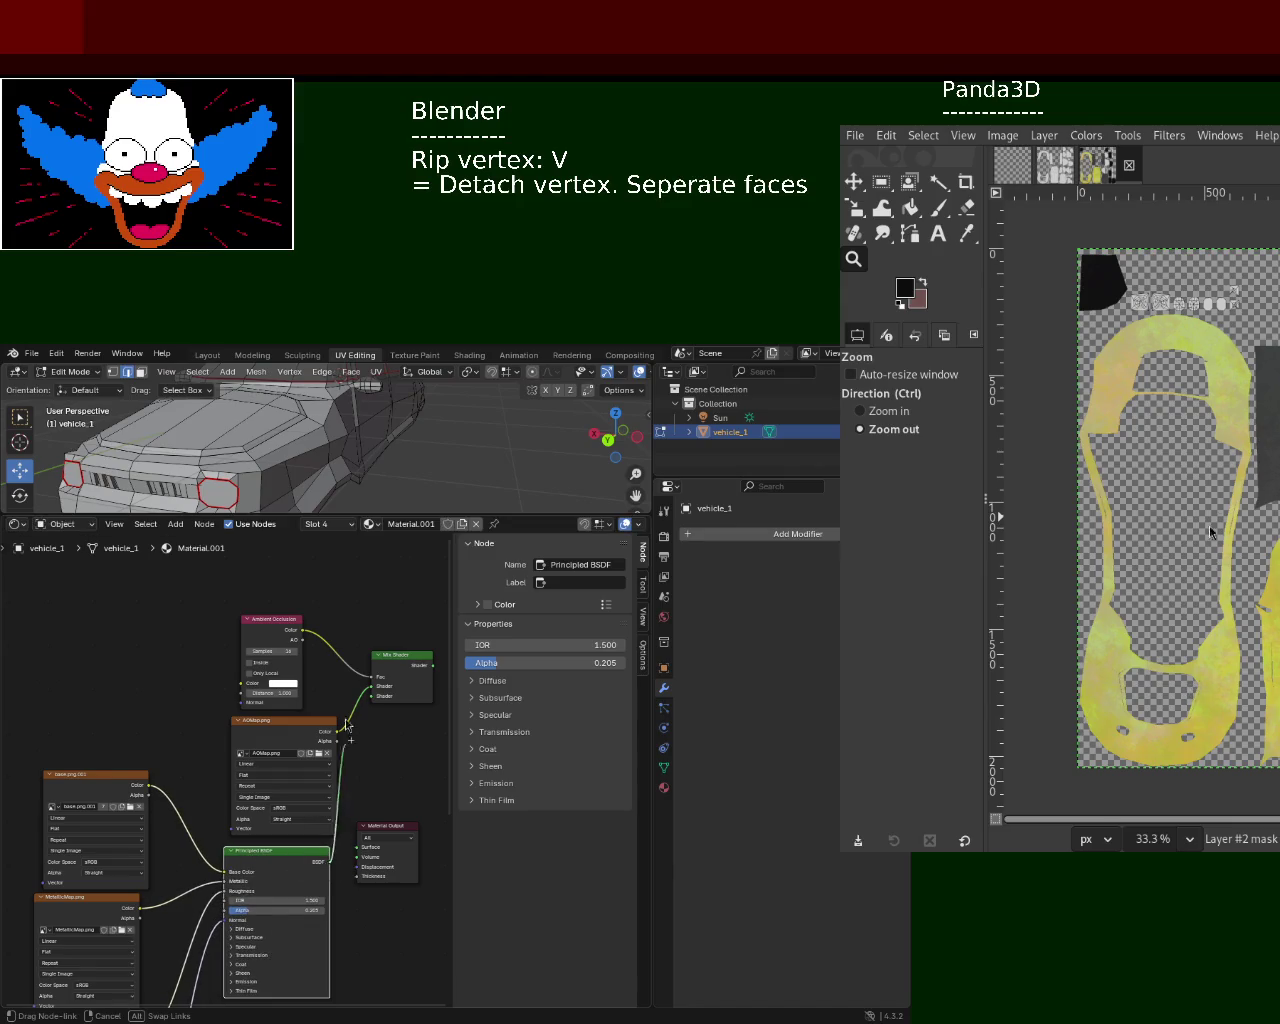
mouse_move(326, 866)
mouse_down()
mouse_move(373, 686)
mouse_move(440, 672)
mouse_move(358, 847)
mouse_up()
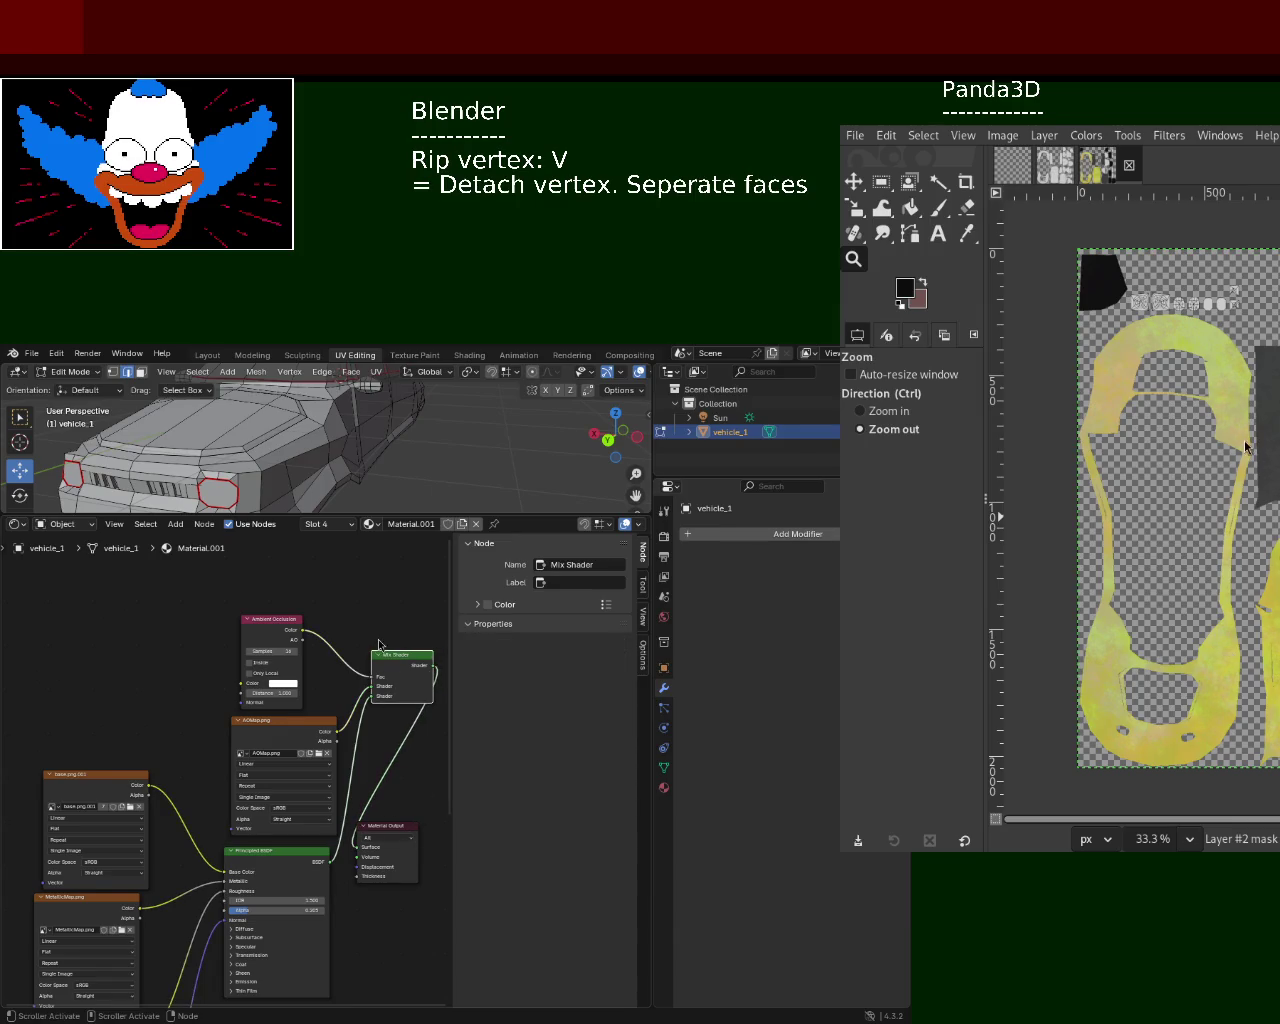
drag(401, 843, 254, 731)
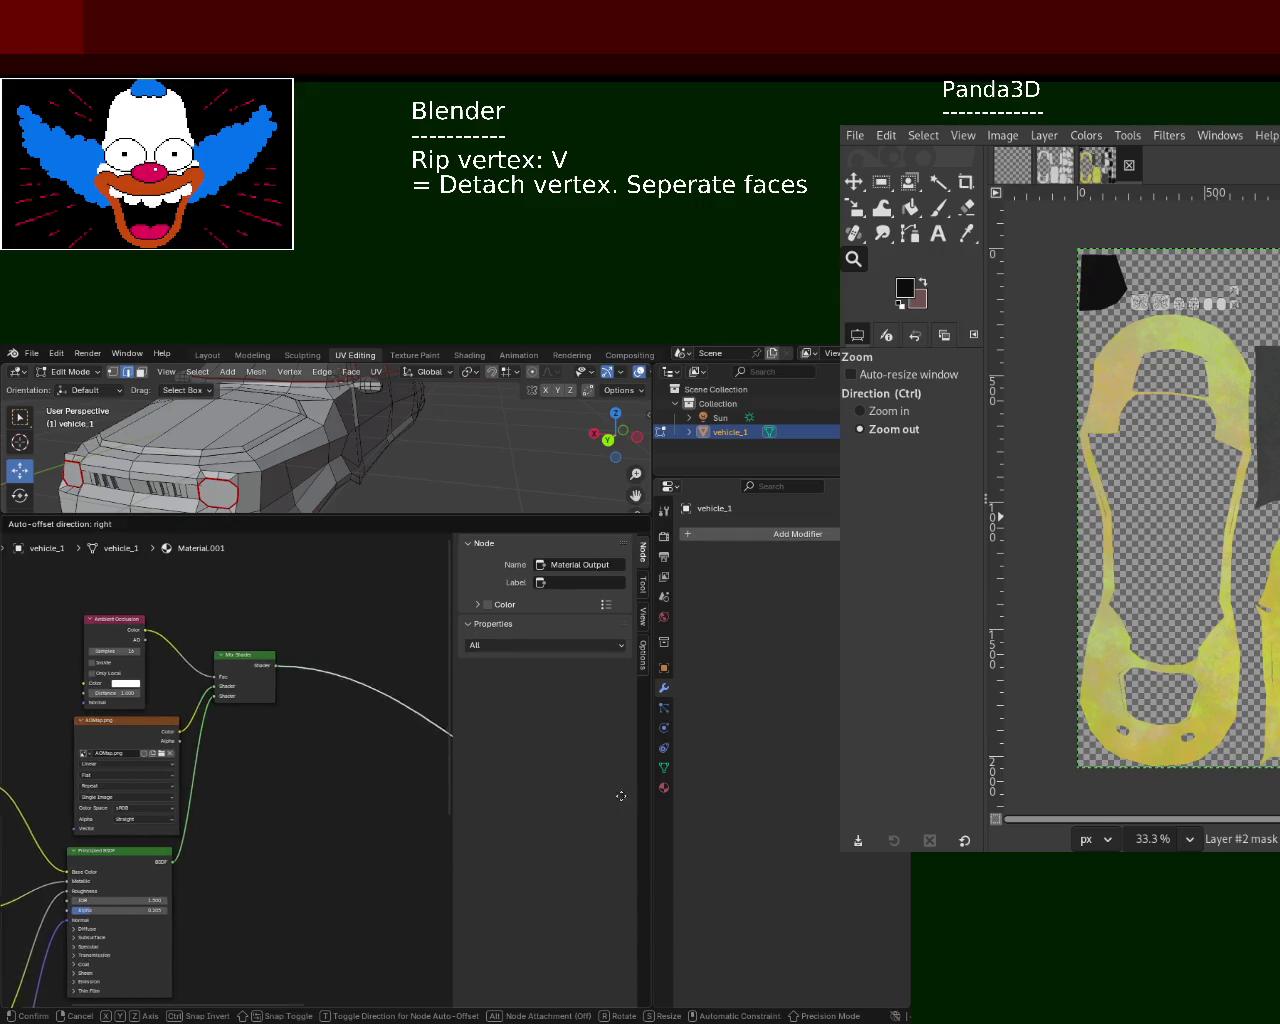
mouse_move(651, 656)
mouse_down()
mouse_move(734, 392)
mouse_move(766, 390)
mouse_up()
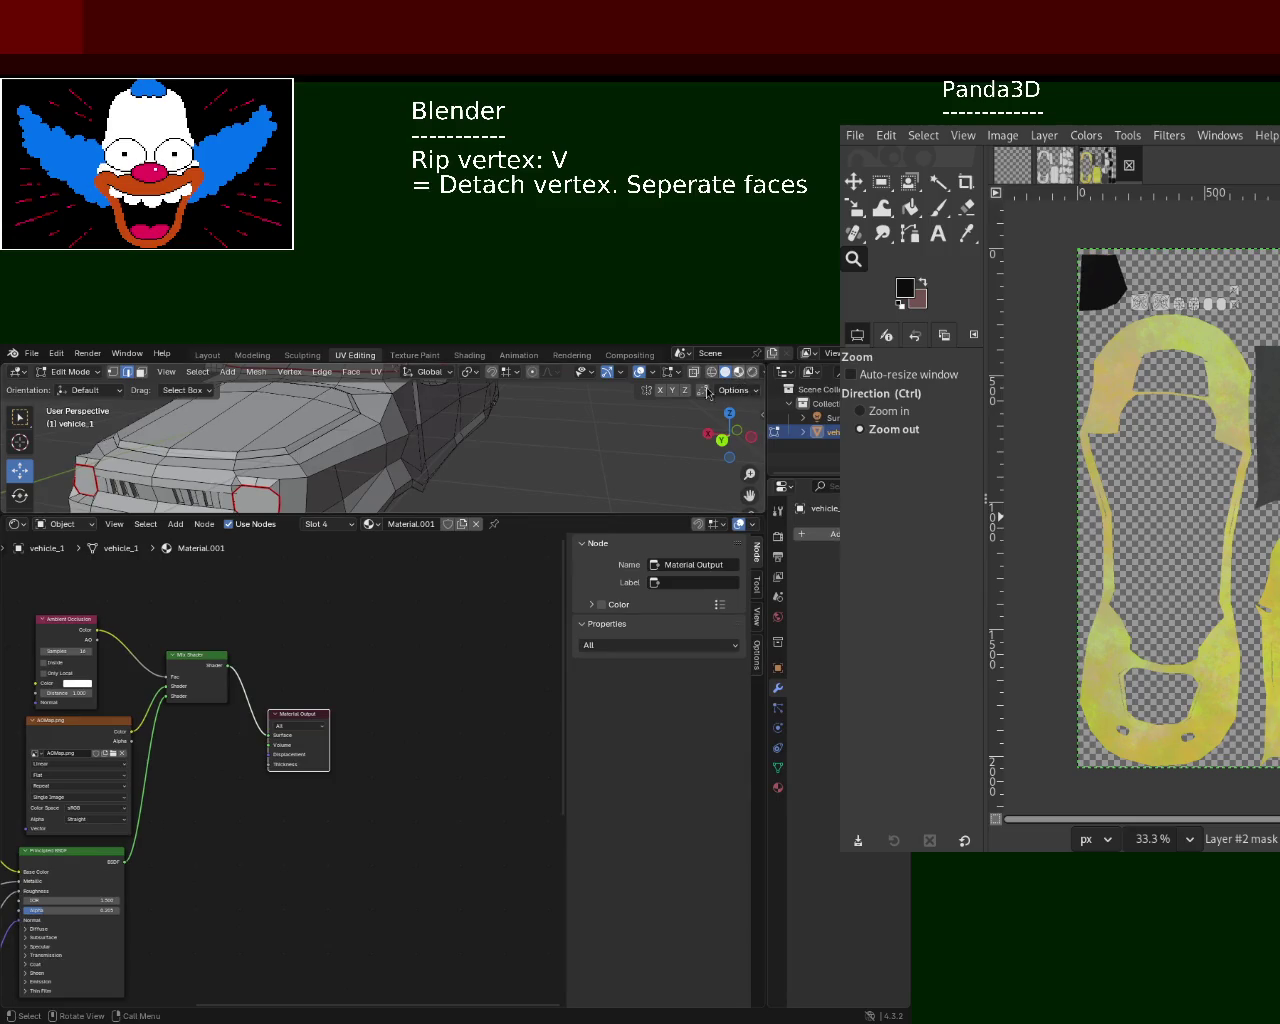
- Switch to Material Preview shading, enlarge the 3D view, and orbit and zoom in on the car's painted body
click(738, 371)
drag(513, 515, 513, 677)
mouse_move(400, 520)
middle_down()
mouse_move(421, 556)
mouse_move(368, 552)
mouse_move(372, 563)
mouse_move(370, 550)
mouse_move(521, 590)
mouse_move(552, 568)
mouse_move(629, 560)
mouse_move(640, 623)
mouse_move(583, 526)
mouse_move(506, 466)
mouse_move(517, 409)
mouse_move(583, 608)
middle_up()
mouse_move(400, 486)
middle_down()
mouse_move(471, 560)
mouse_move(366, 526)
mouse_move(524, 483)
mouse_move(520, 550)
mouse_move(555, 456)
mouse_move(643, 471)
mouse_move(671, 434)
mouse_move(486, 443)
mouse_move(450, 500)
mouse_move(257, 517)
mouse_move(271, 606)
mouse_move(340, 580)
mouse_move(420, 519)
middle_up()
scroll(461, 565, up, 3)
scroll(440, 500, up, 2)
scroll(423, 443, up, 2)
scroll(429, 457, up, 2)
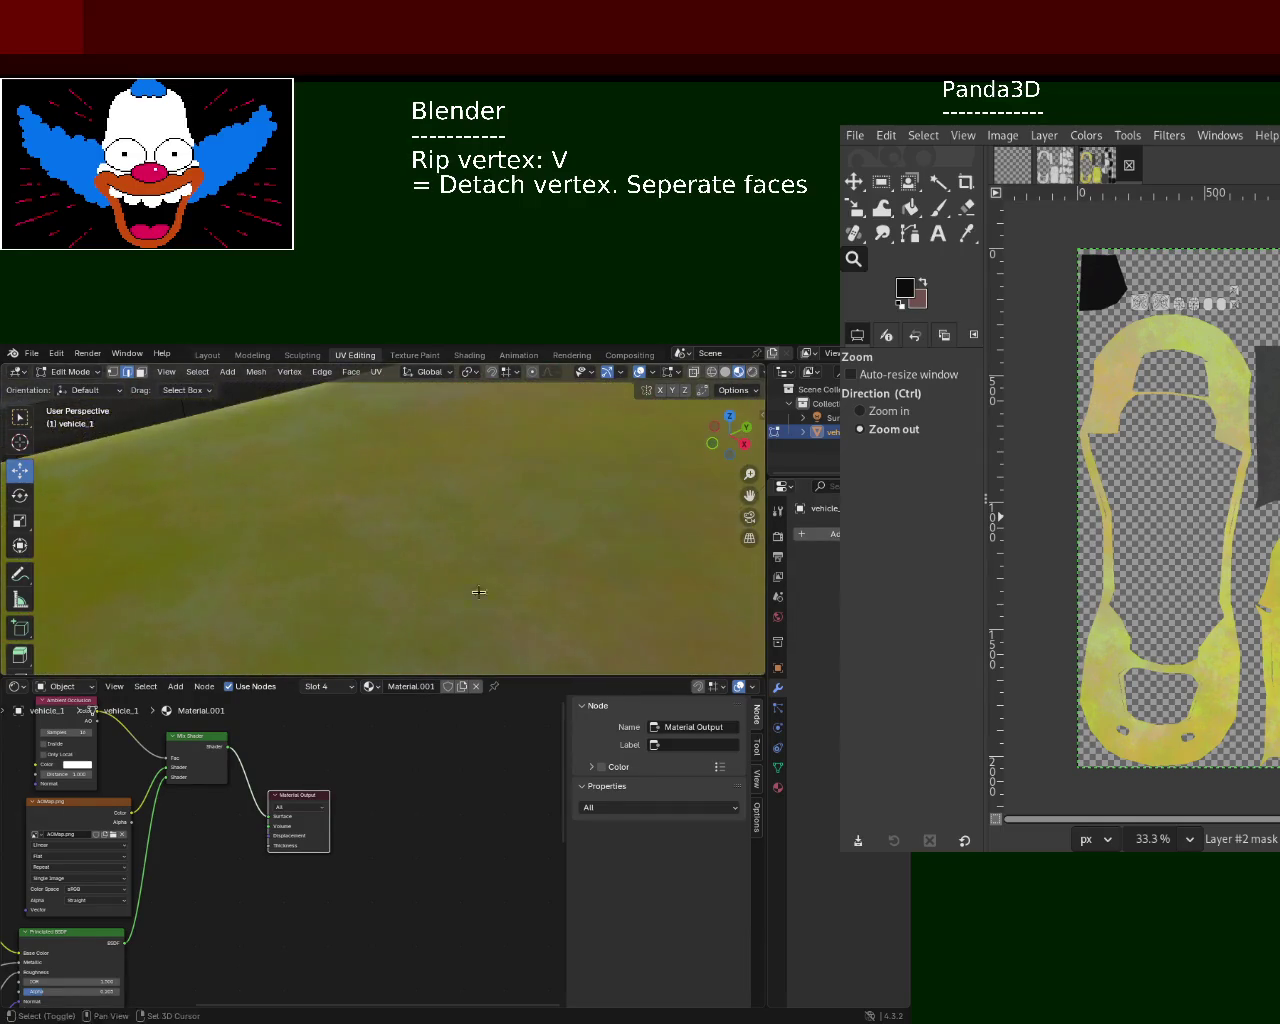
mouse_move(346, 614)
middle_down()
mouse_move(291, 517)
mouse_move(399, 523)
mouse_move(430, 480)
mouse_move(369, 491)
middle_up()
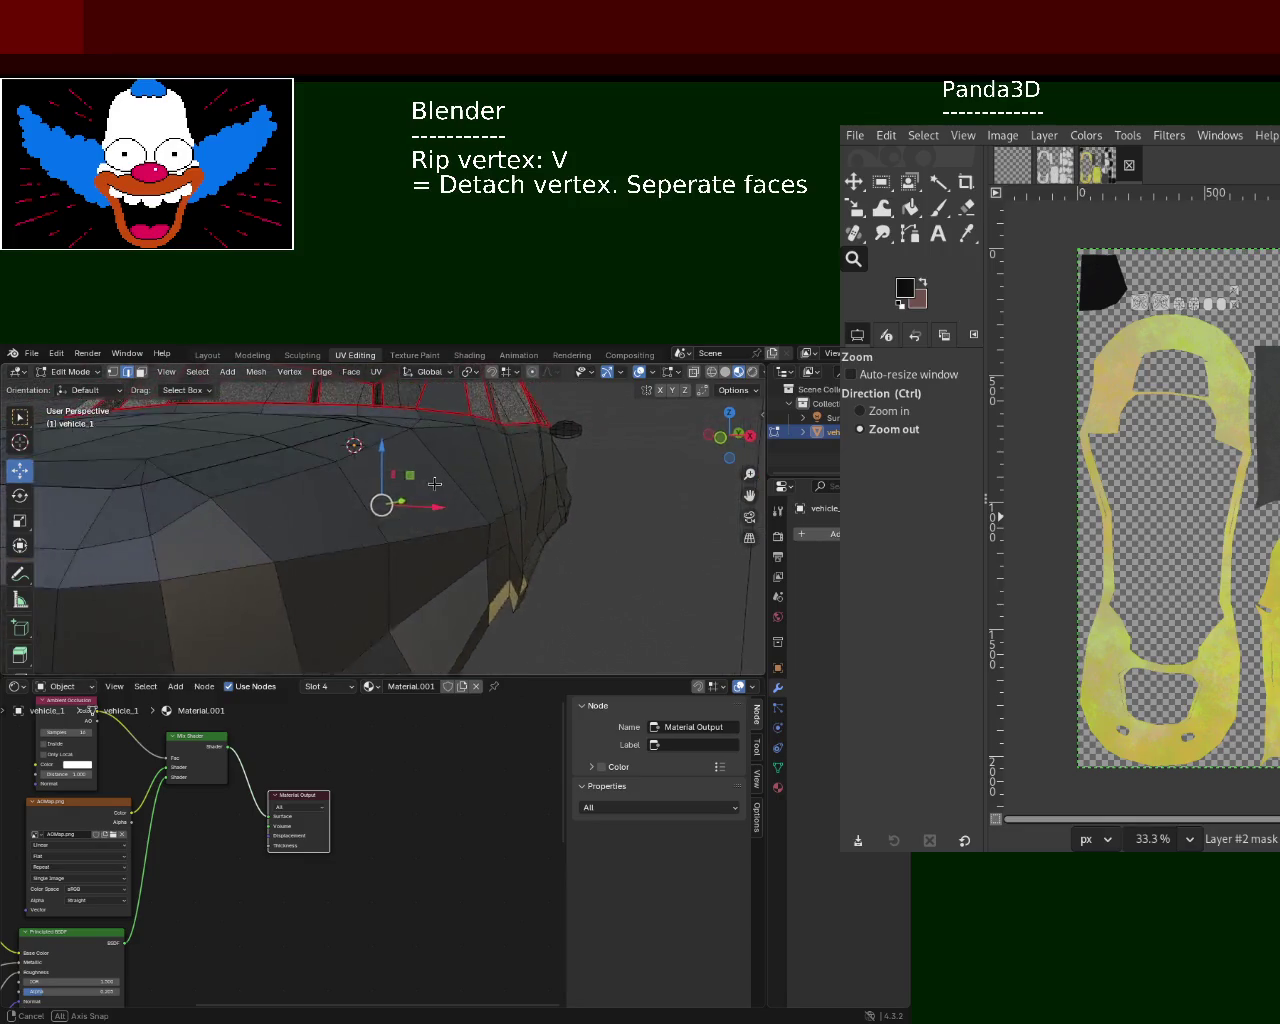
- Select the whole car and review its paint, Material and Material.001 slots in Material Properties
key(a)
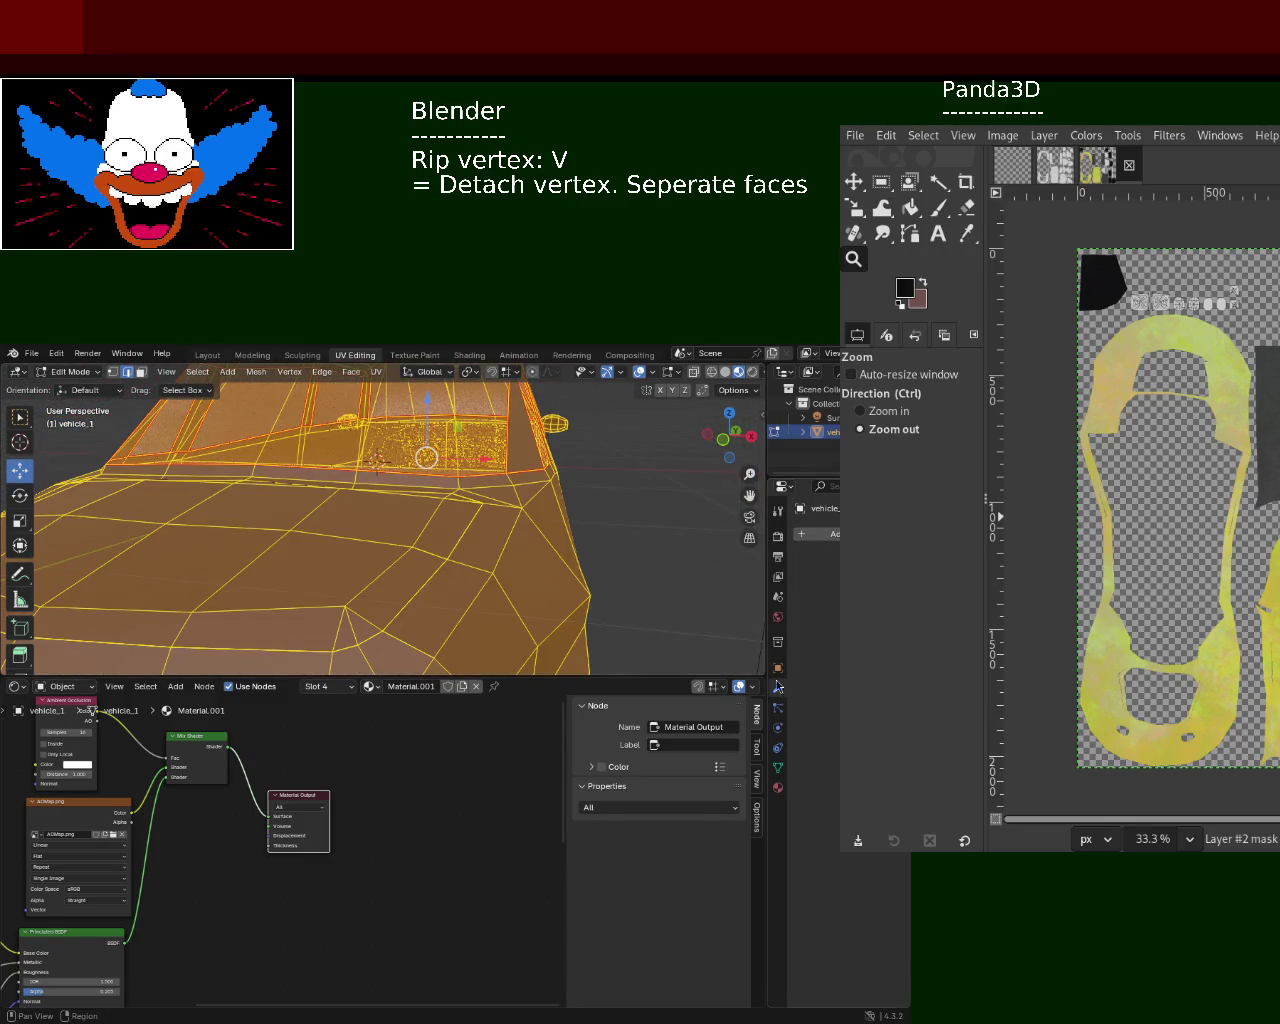
drag(764, 540, 573, 655)
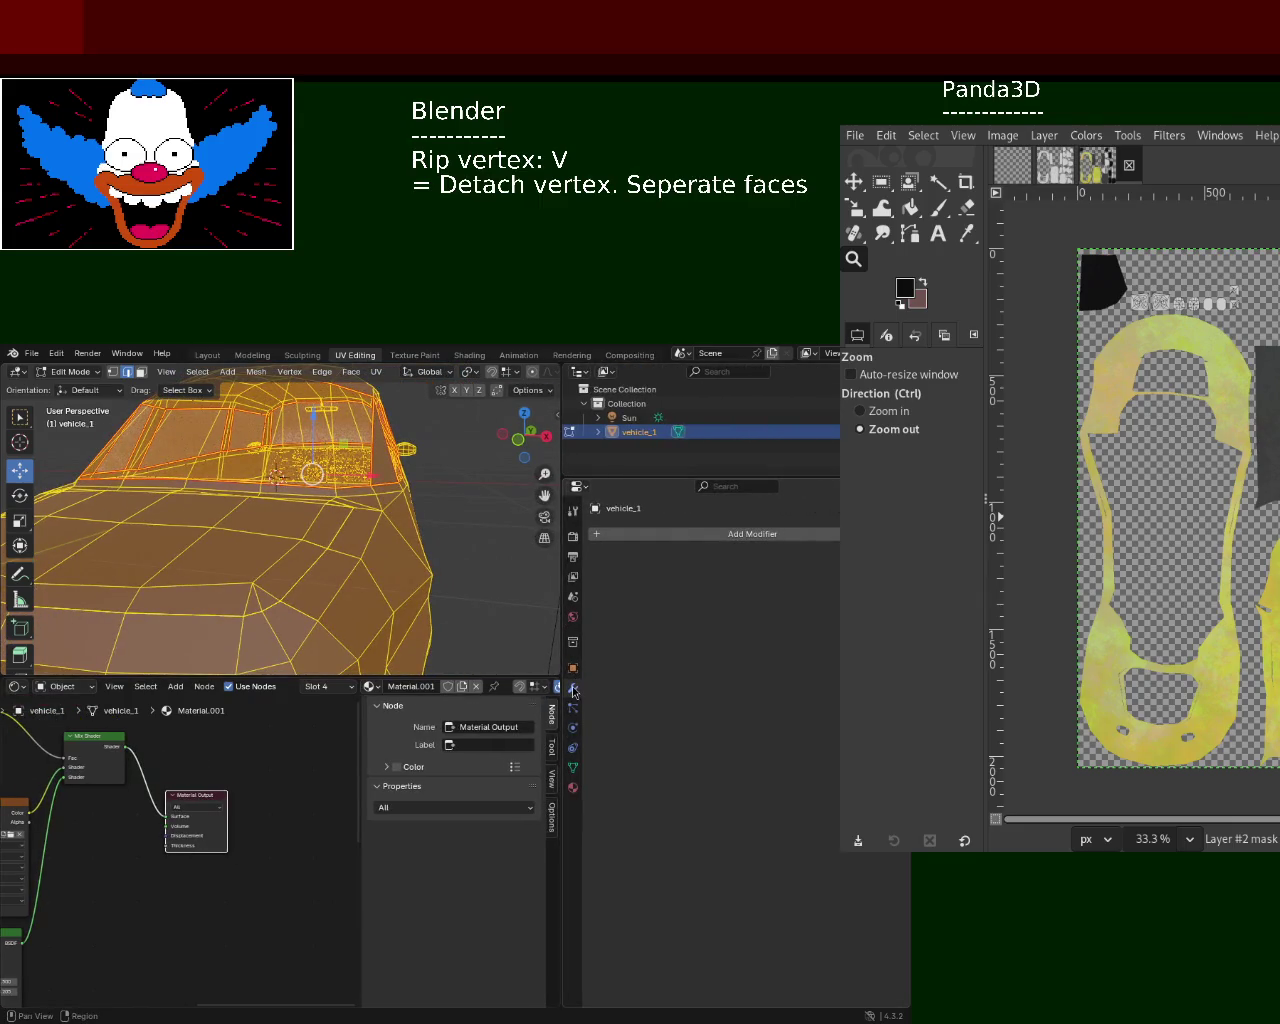
click(574, 790)
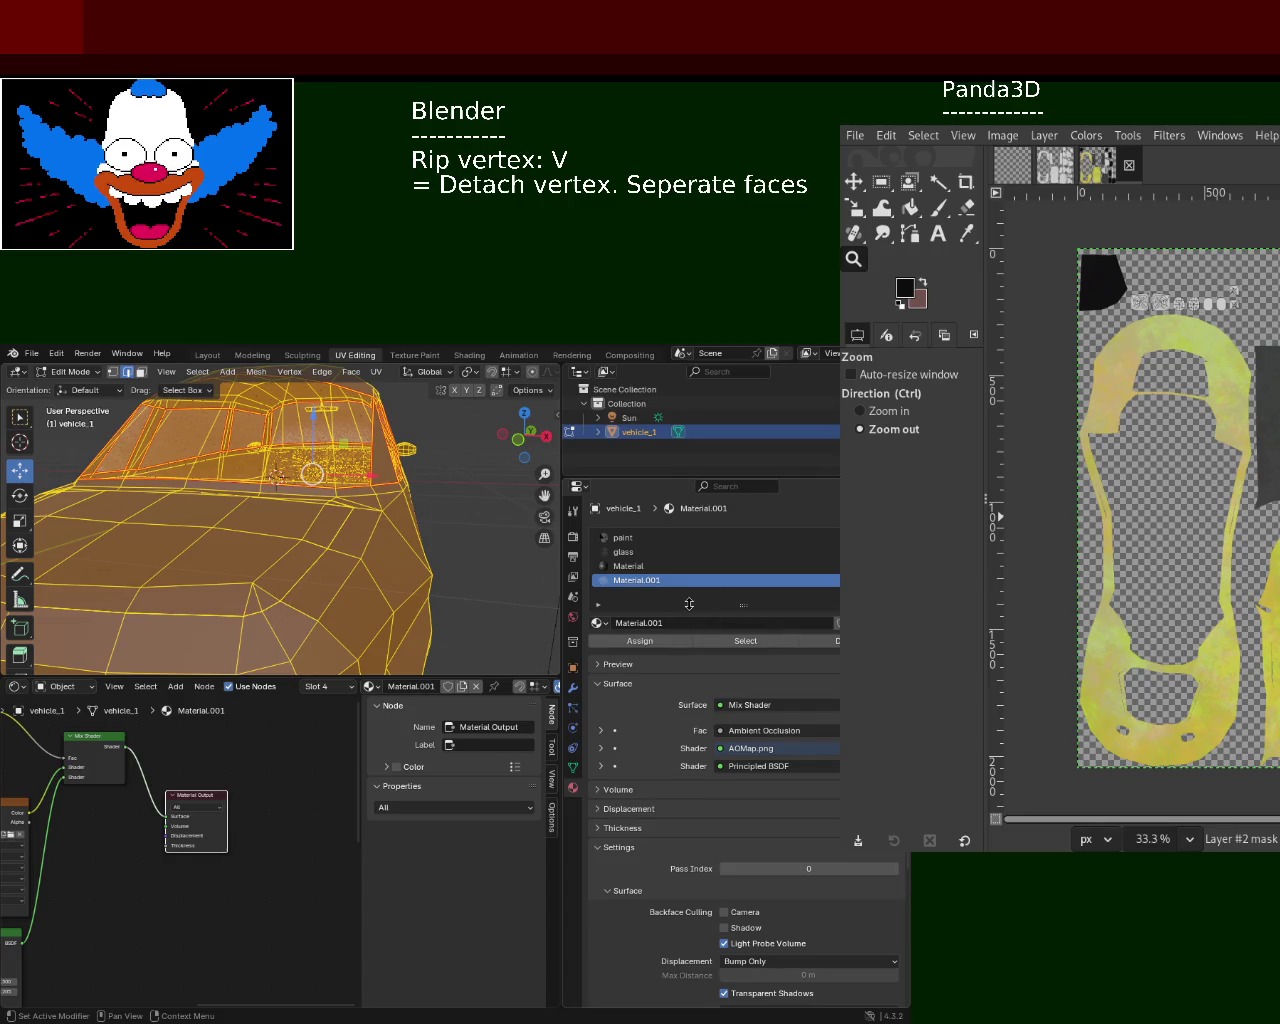
click(700, 566)
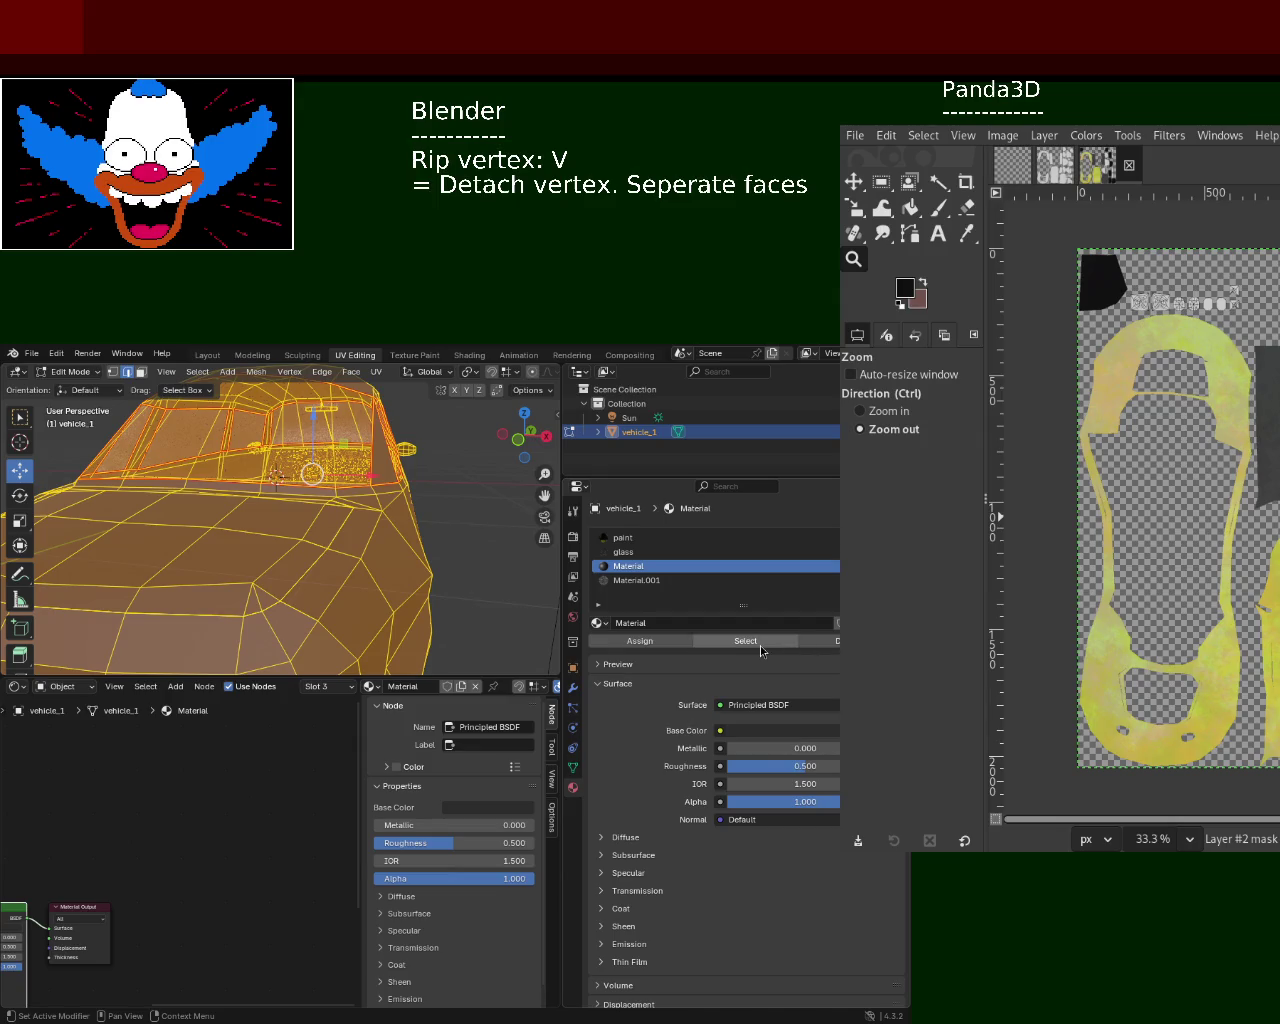
click(650, 538)
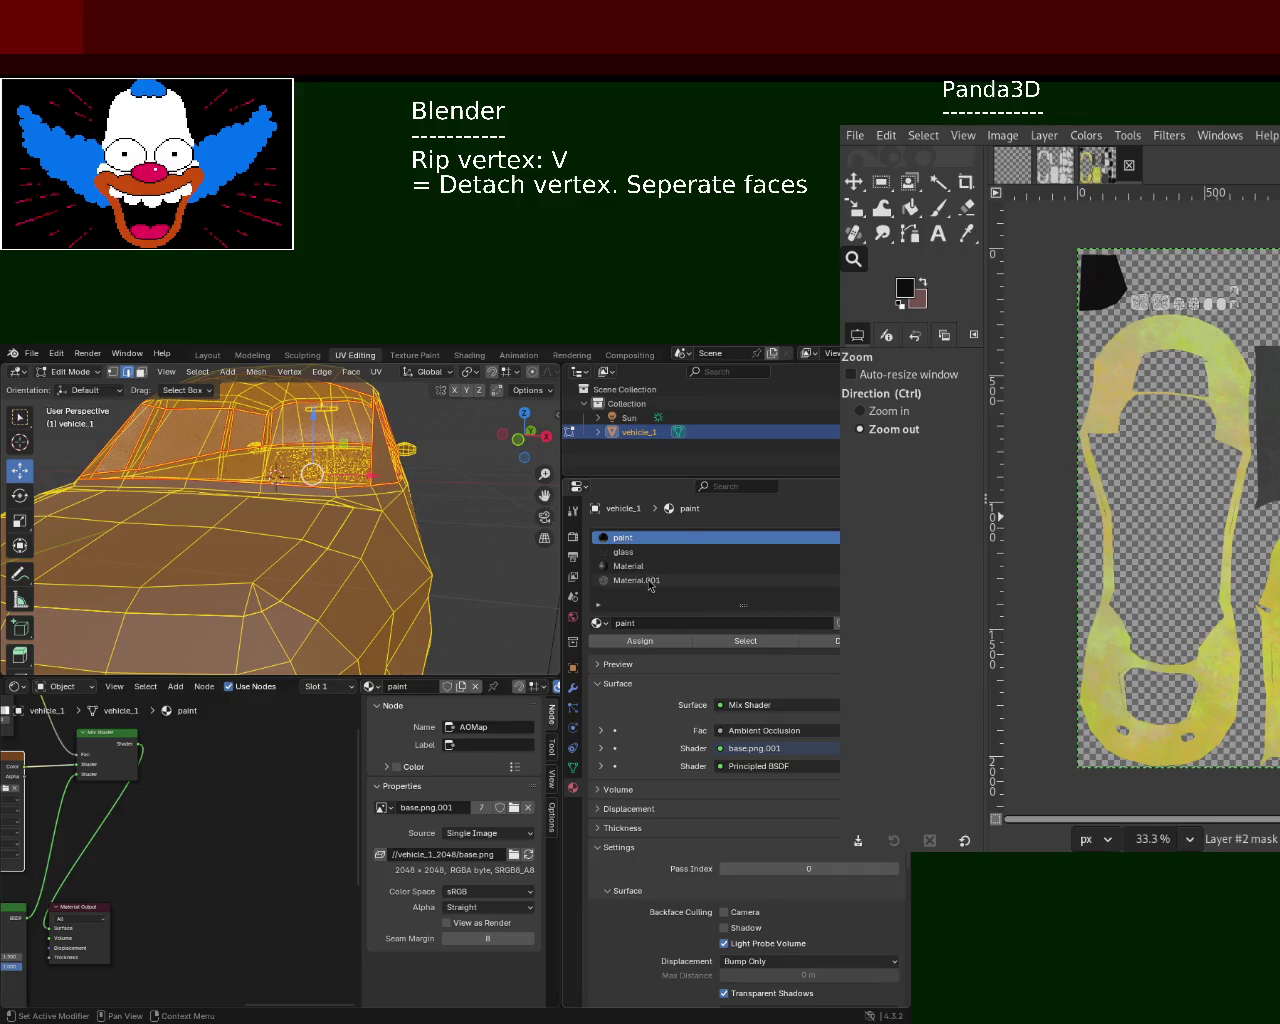
double_click(648, 580)
double_click(629, 540)
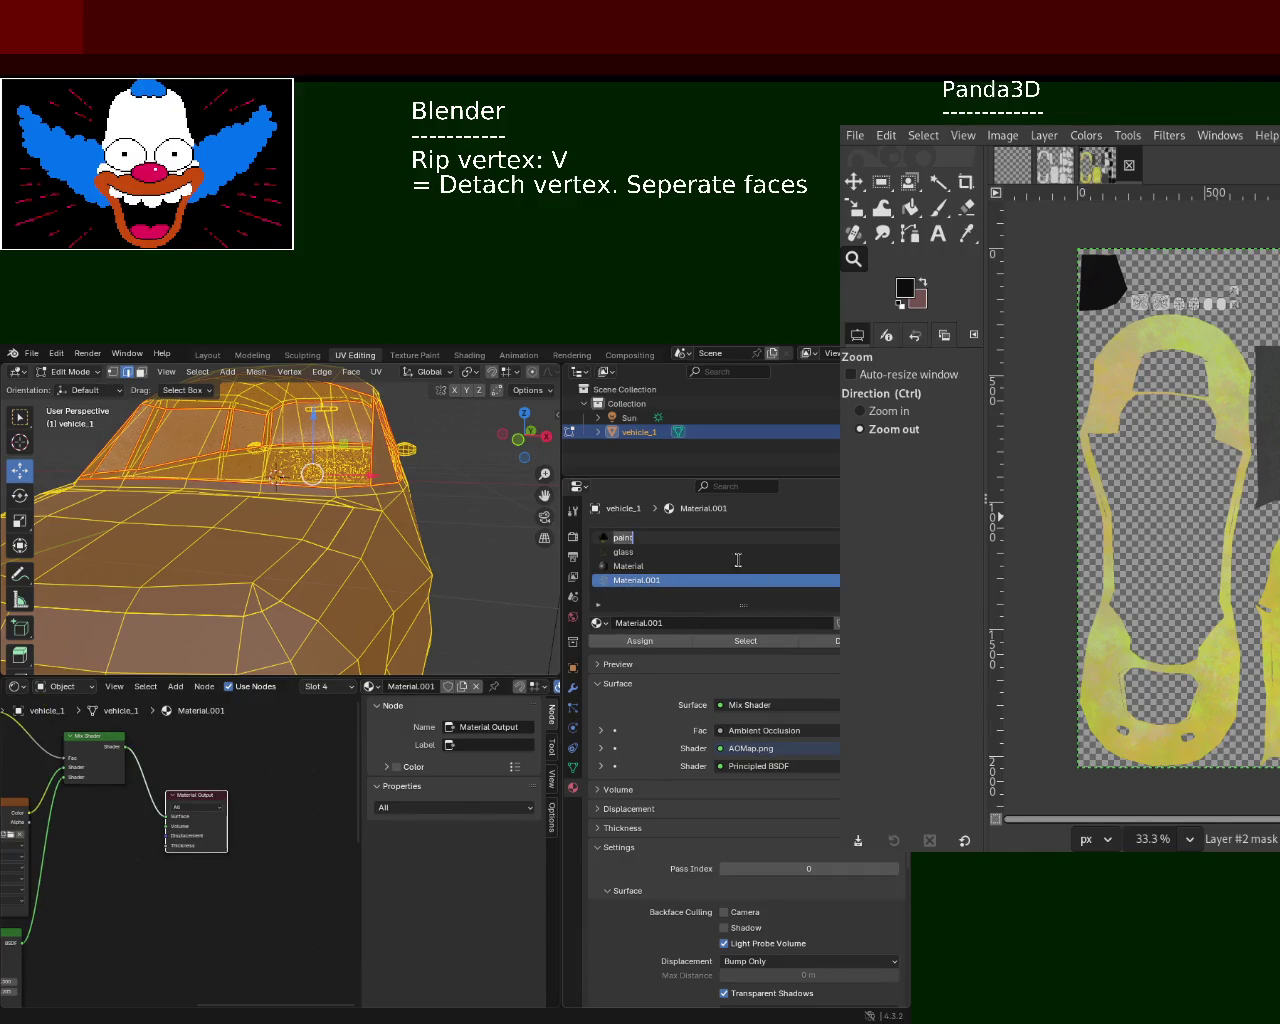
click(629, 540)
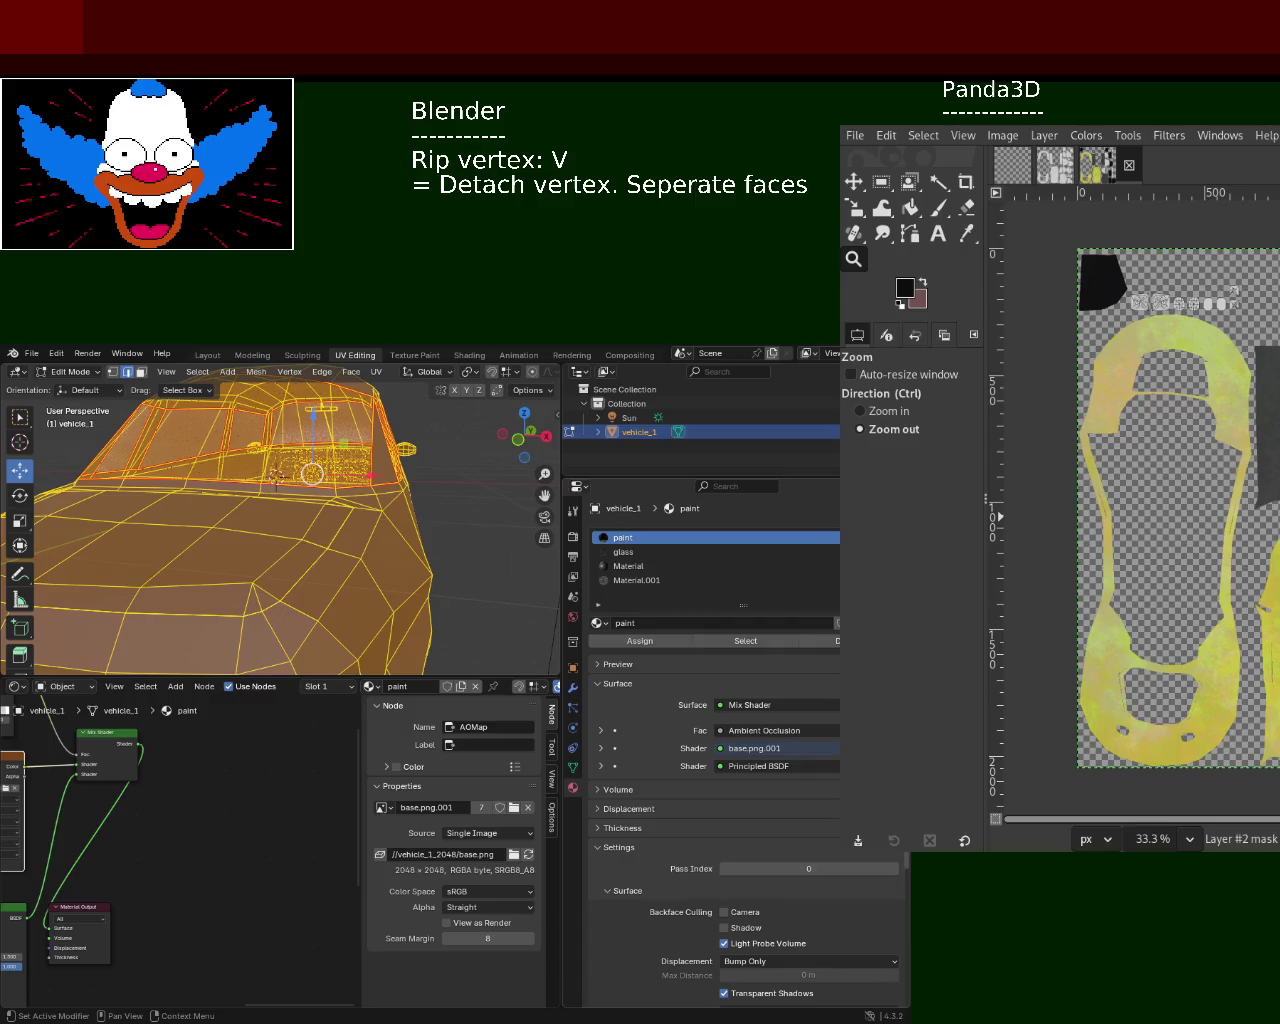
- Remove the paint and Material slots from the car in Object Mode
key(Delete)
key(Tab)
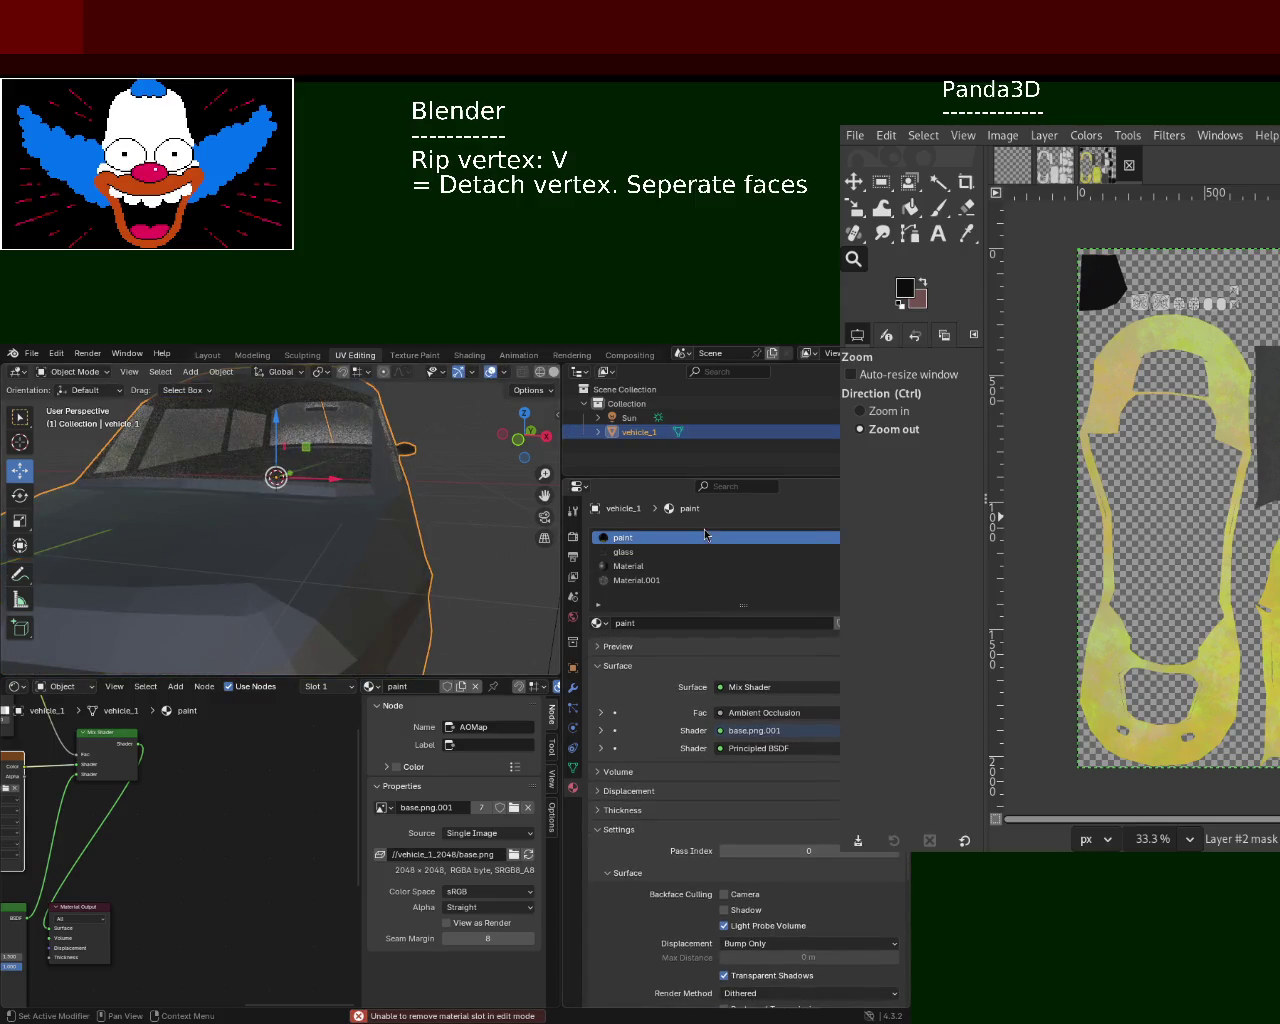
key(Delete)
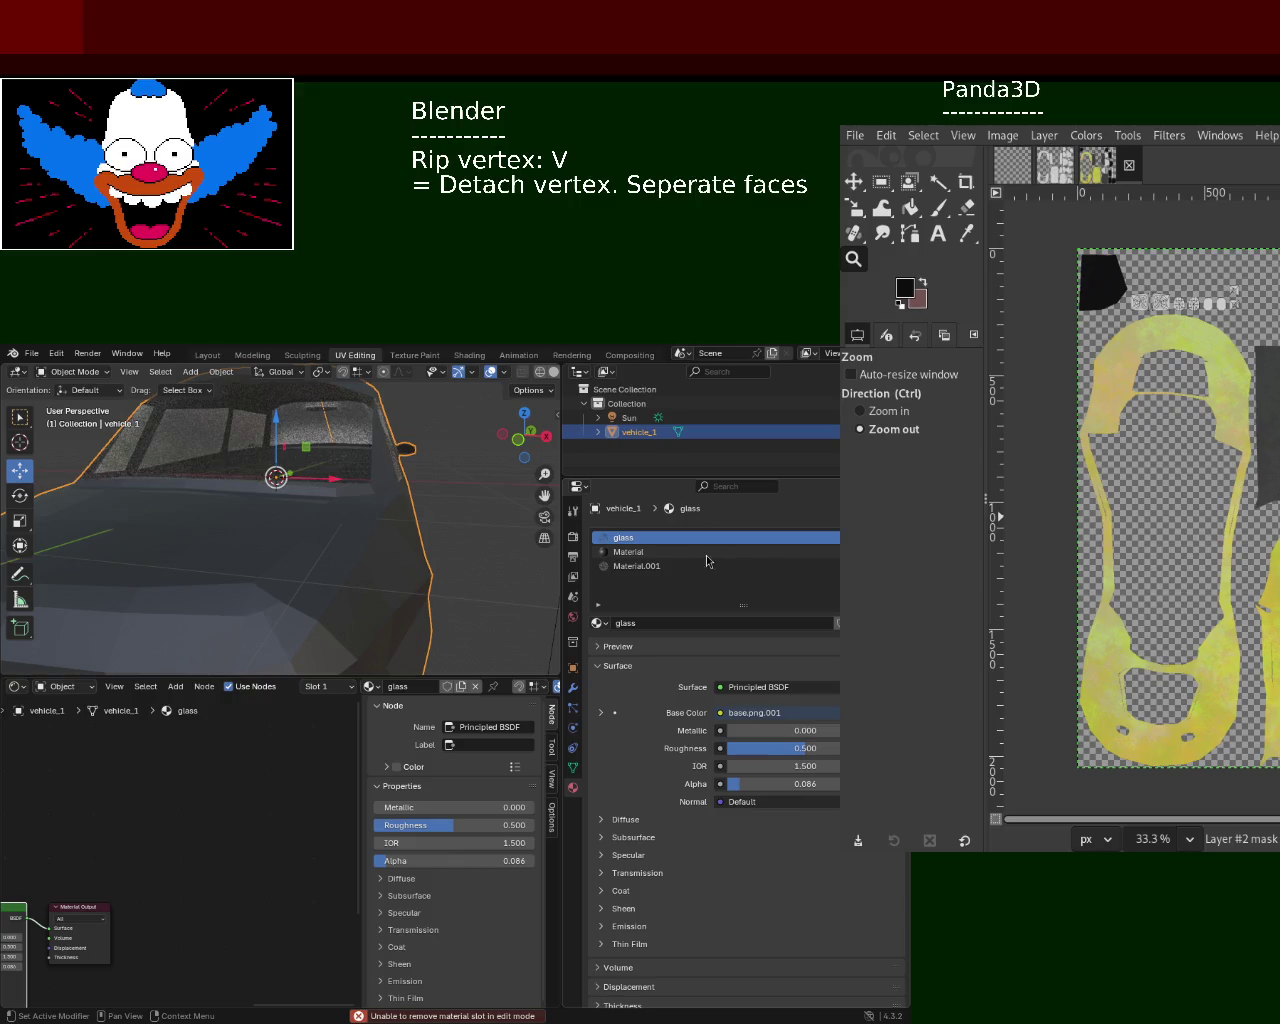
click(713, 555)
key(Delete)
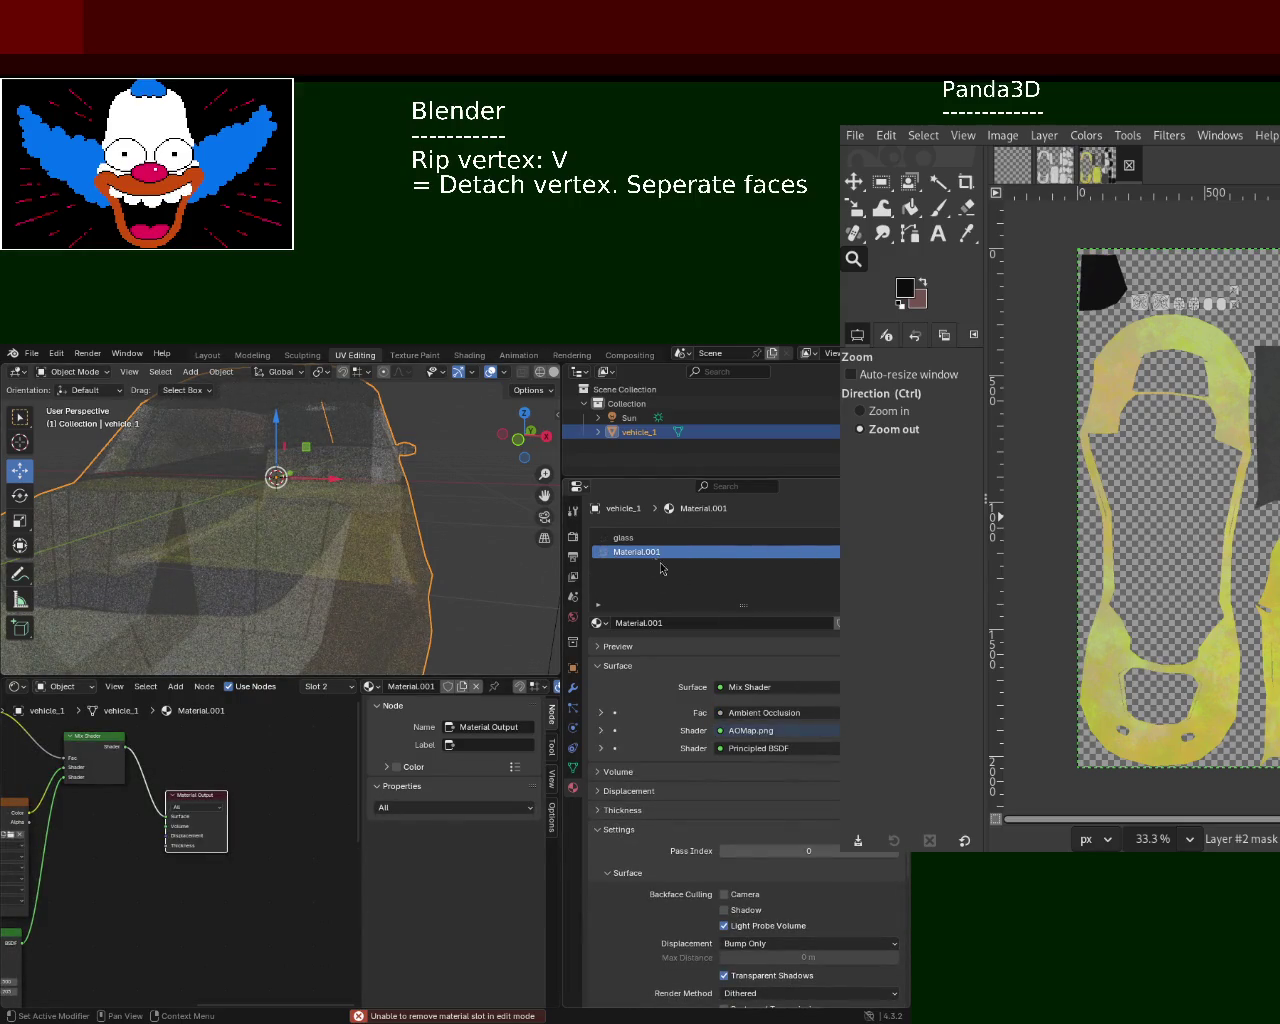
- Rename the Material.001 slot to paint.001
double_click(656, 553)
text(aint)
key(Return)
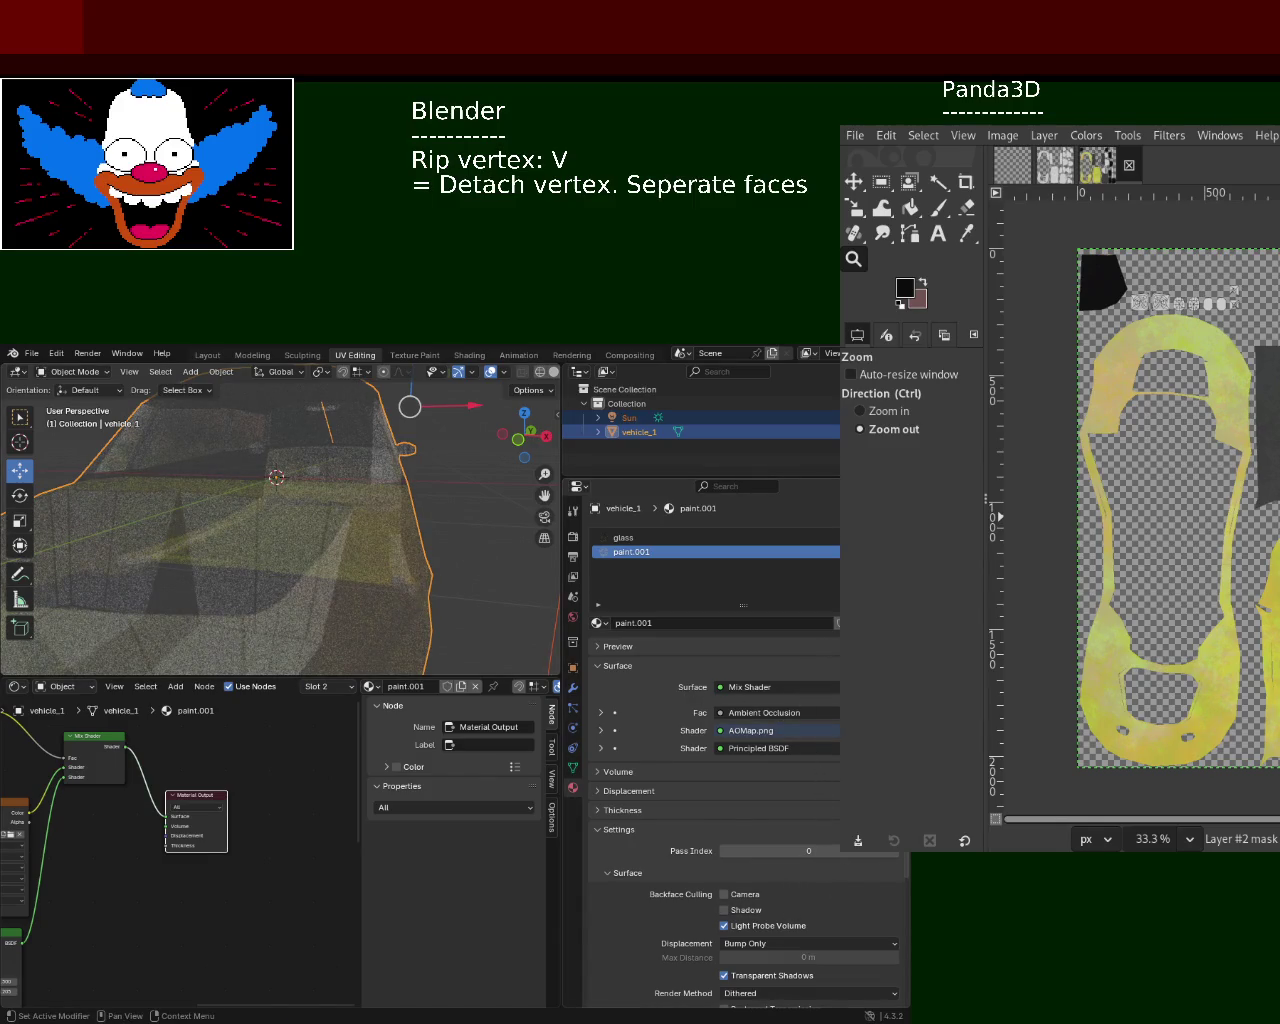
scroll(664, 677, down, 5)
scroll(664, 677, up, 5)
- Assign paint.001 to the entire mesh in Edit Mode, then return to Object Mode
key(Tab)
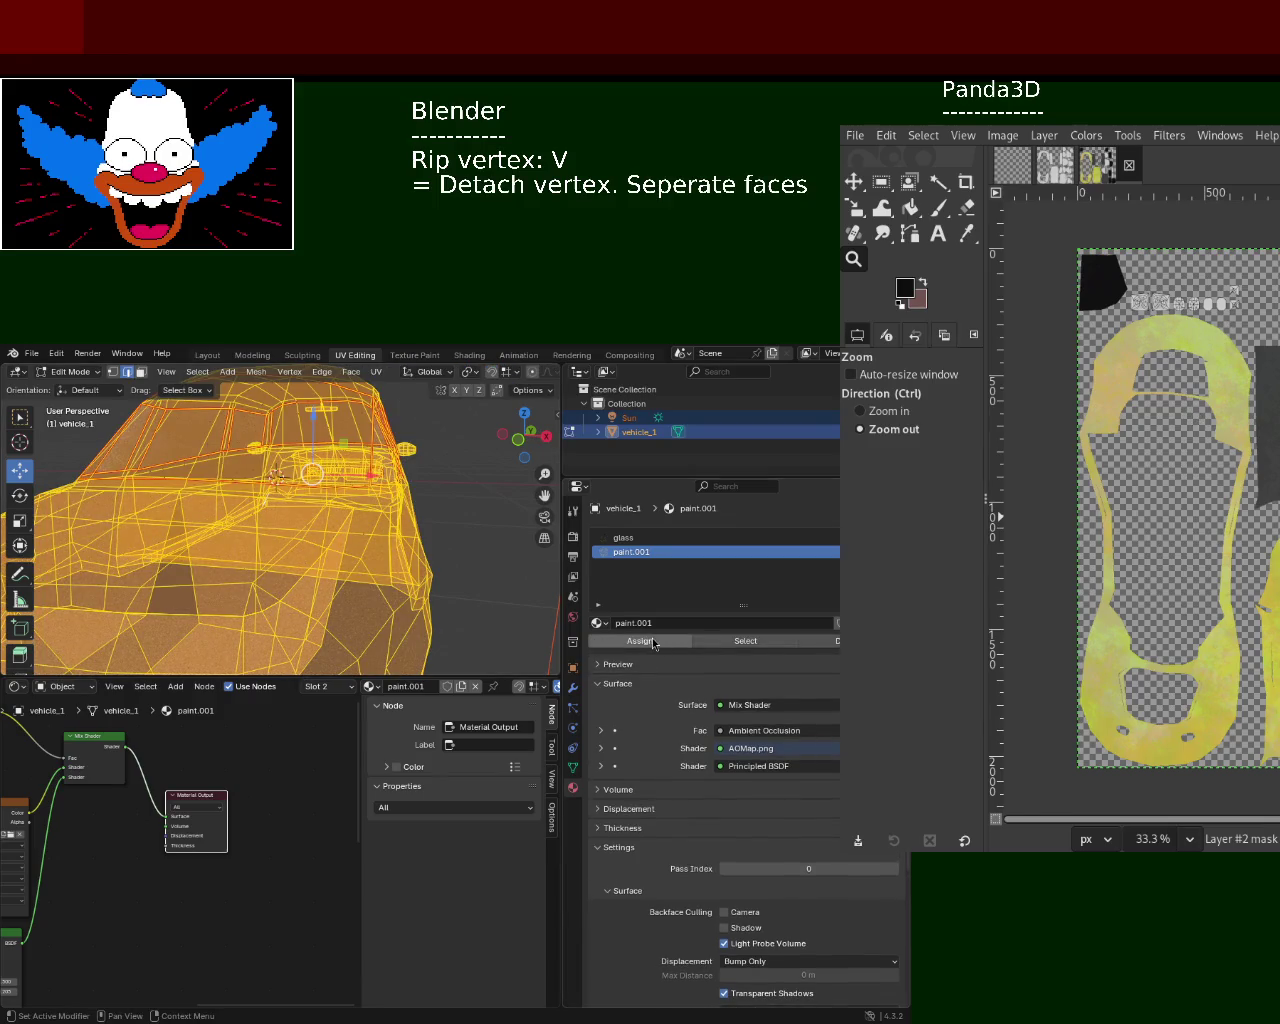
click(654, 643)
double_click(649, 552)
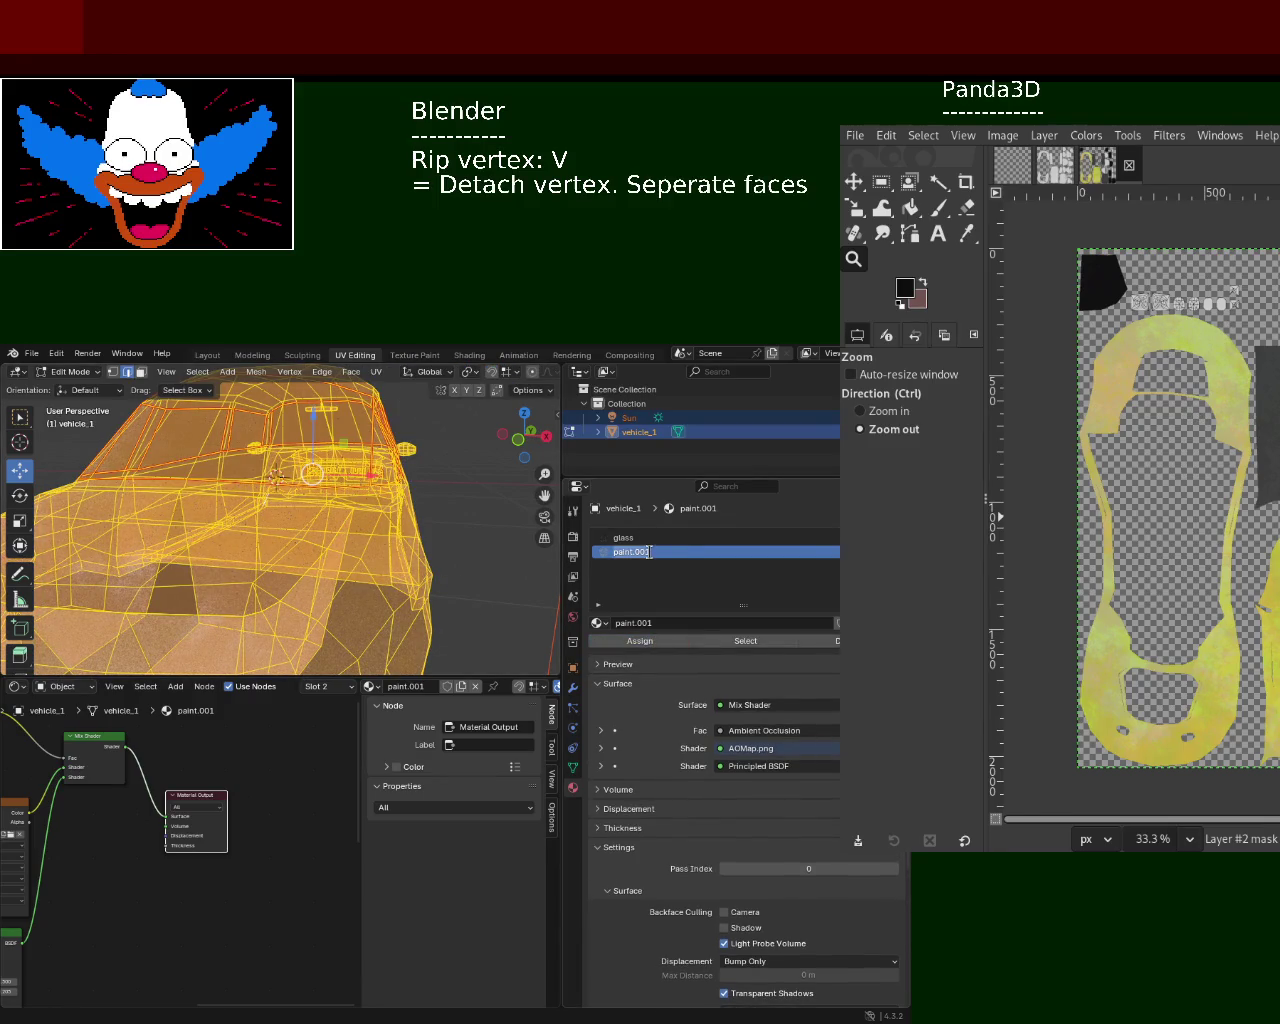
key(Return)
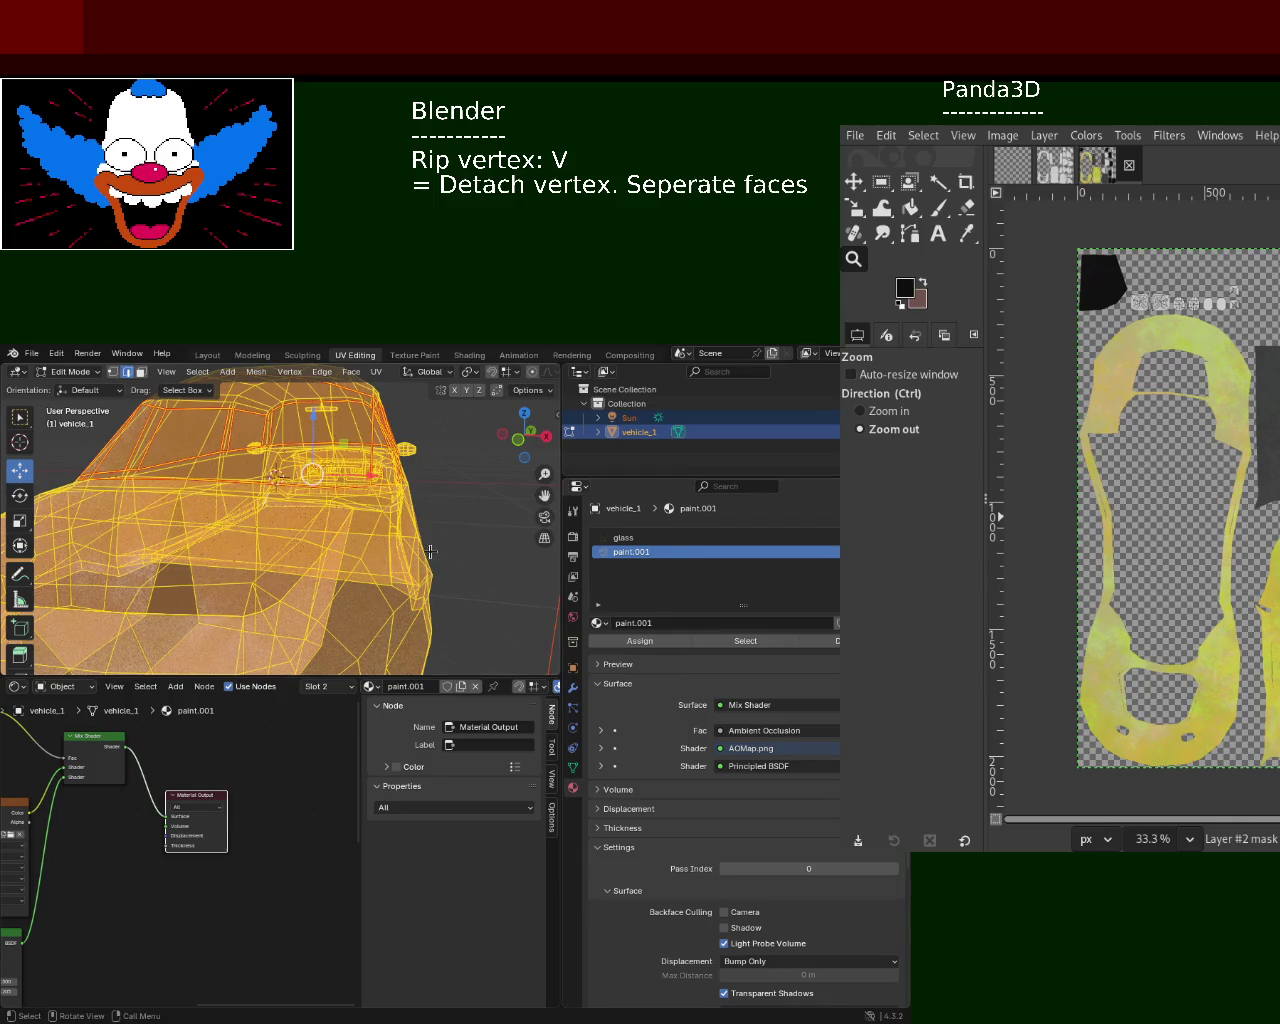
key(Tab)
scroll(300, 510, down, 5)
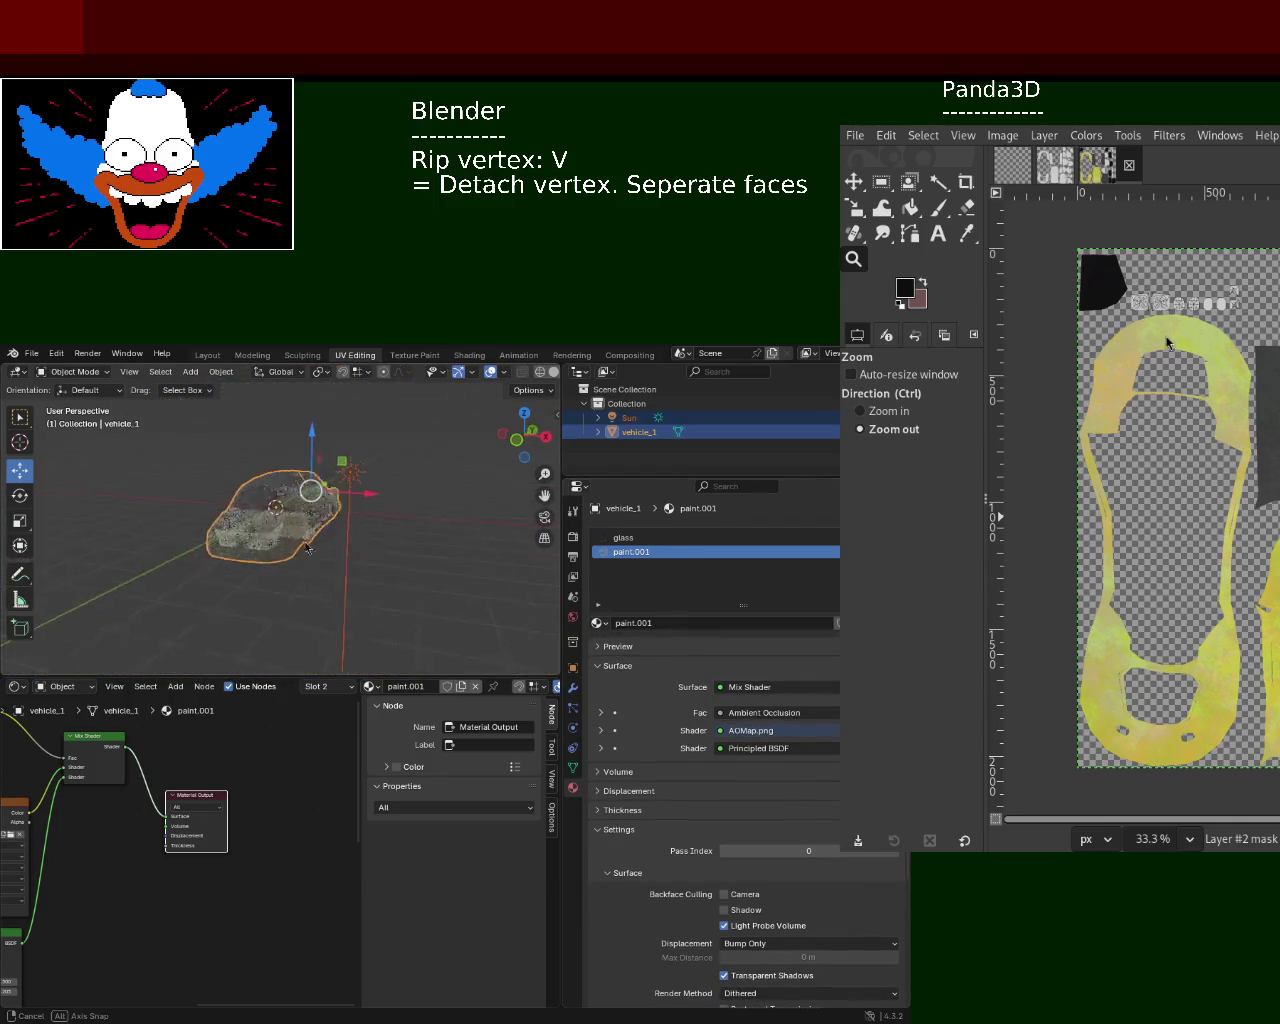
scroll(217, 519, up, 5)
scroll(217, 519, up, 3)
- Set the Principled BSDF Alpha to 1.000 and orbit around the car to check the opaque body
mouse_move(82, 860)
middle_down()
mouse_move(271, 852)
mouse_move(299, 787)
middle_up()
drag(185, 915, 240, 915)
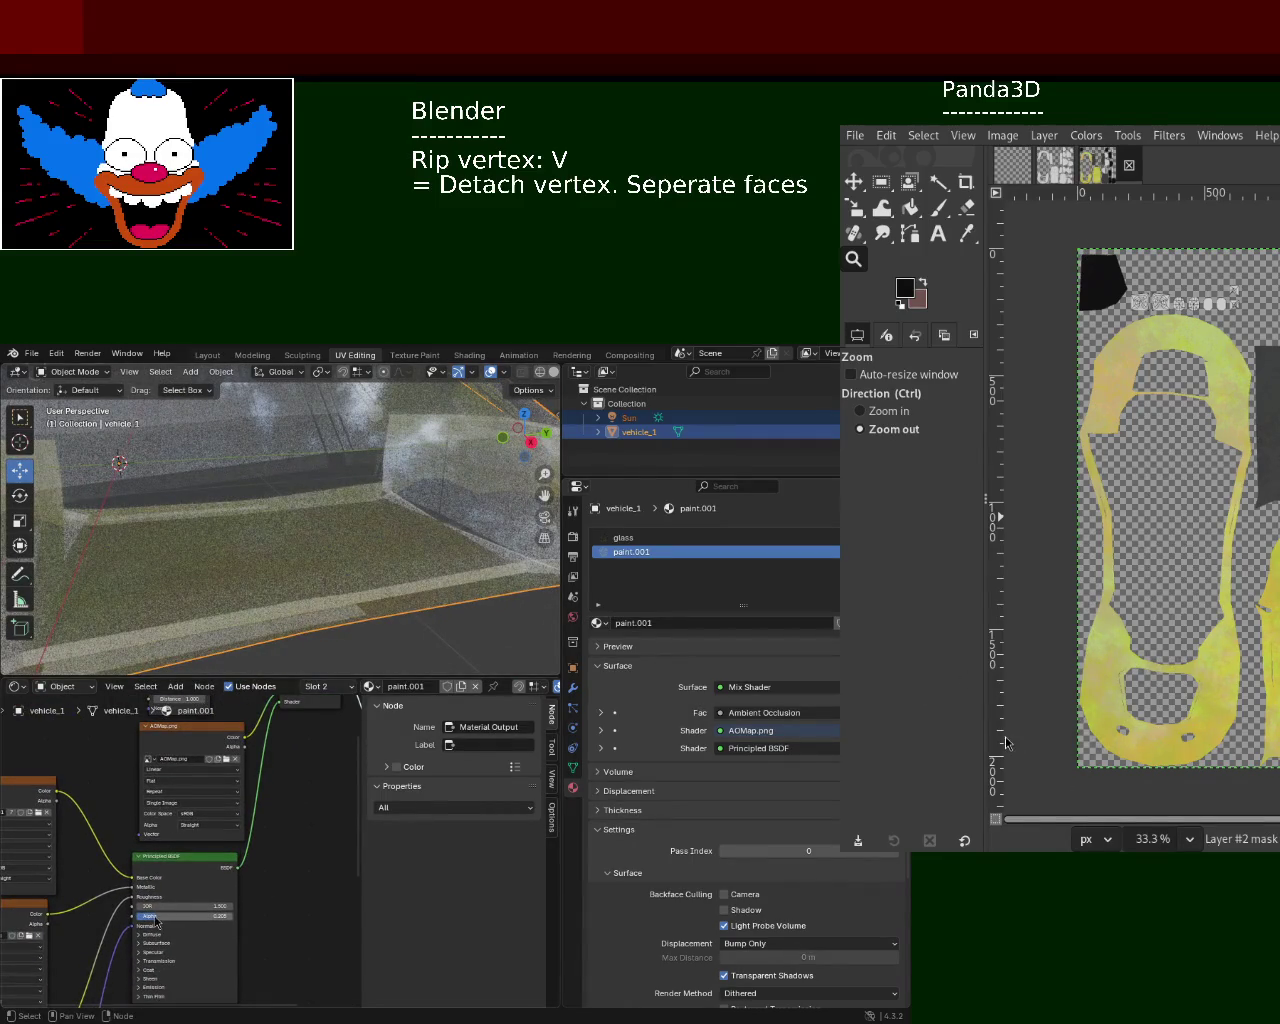
scroll(454, 503, down, 5)
mouse_move(434, 586)
middle_down()
mouse_move(307, 516)
mouse_move(400, 500)
middle_up()
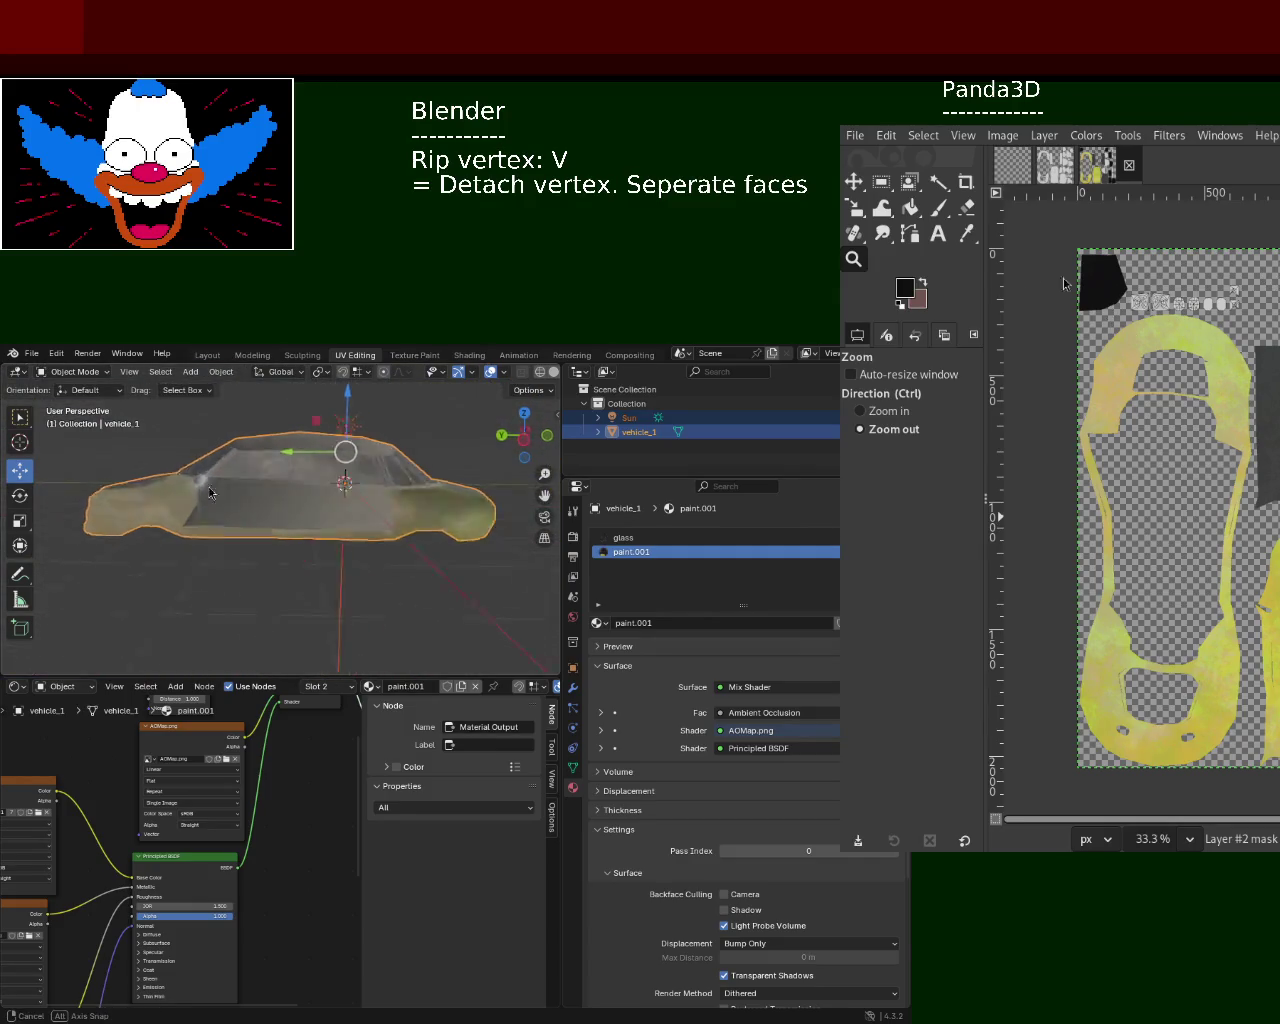
drag(565, 424, 706, 422)
mouse_move(262, 525)
middle_down()
mouse_move(417, 497)
mouse_move(408, 486)
mouse_move(320, 486)
mouse_move(497, 509)
mouse_move(390, 533)
mouse_move(509, 591)
mouse_move(534, 523)
mouse_move(560, 597)
mouse_move(528, 542)
mouse_move(477, 500)
mouse_move(451, 515)
mouse_move(456, 569)
mouse_move(316, 547)
mouse_move(289, 494)
mouse_move(420, 486)
mouse_move(303, 503)
mouse_move(237, 482)
mouse_move(325, 567)
mouse_move(423, 526)
mouse_move(466, 581)
mouse_move(268, 627)
mouse_move(438, 583)
mouse_move(397, 517)
mouse_move(434, 566)
mouse_move(409, 528)
mouse_move(394, 528)
mouse_move(380, 560)
mouse_move(379, 509)
mouse_move(402, 523)
mouse_move(420, 608)
mouse_move(384, 543)
mouse_move(390, 568)
mouse_move(454, 572)
middle_up()
scroll(418, 516, down, 5)
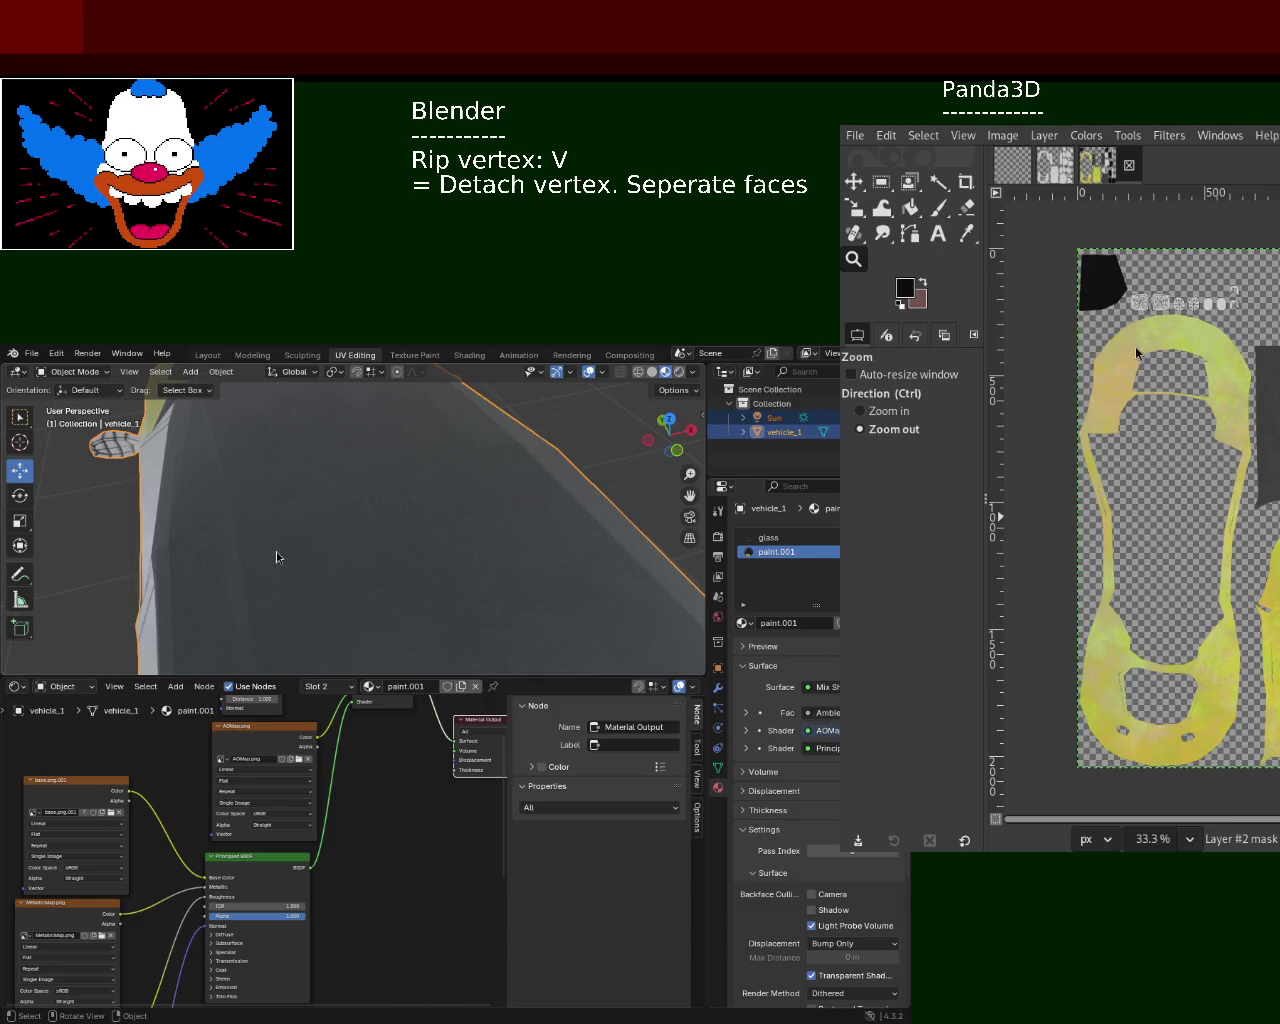
mouse_move(431, 525)
middle_down()
mouse_move(386, 523)
mouse_move(449, 529)
mouse_move(377, 504)
mouse_move(356, 523)
mouse_move(367, 490)
mouse_move(410, 505)
mouse_move(377, 502)
mouse_move(475, 507)
middle_up()
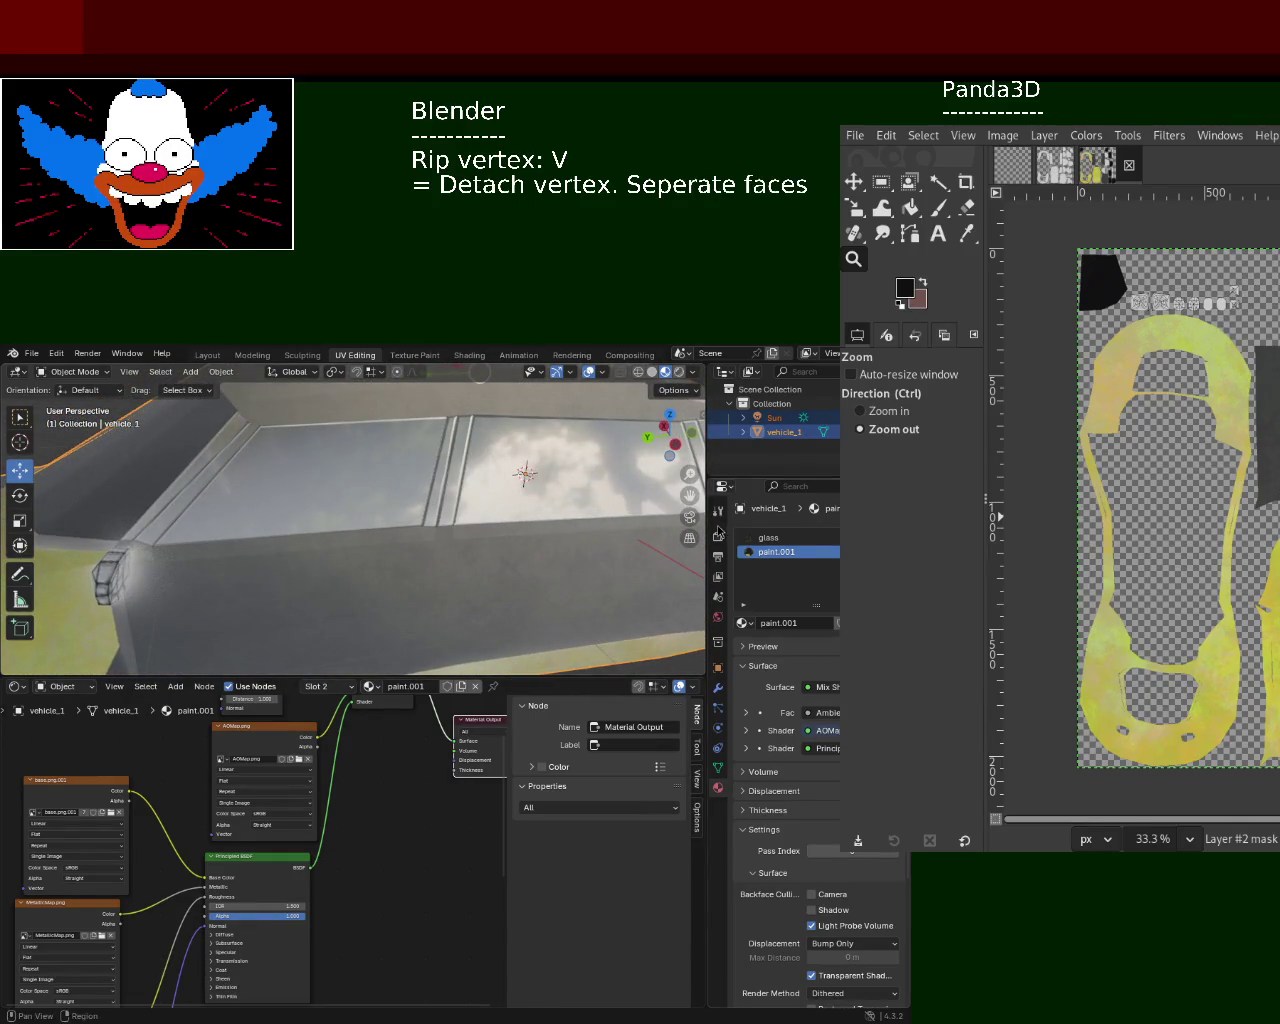
click(32, 353)
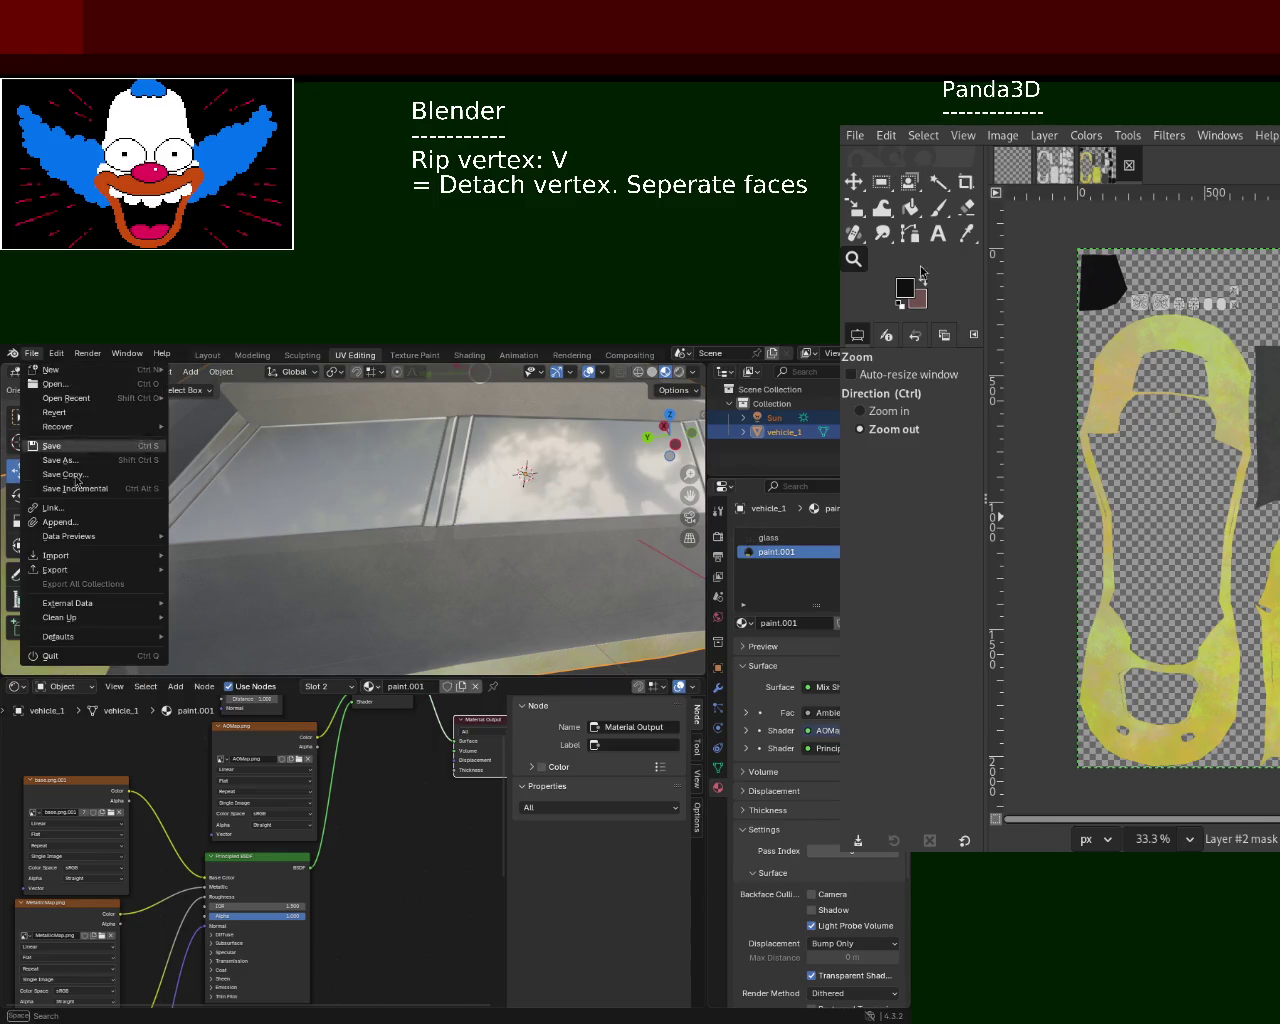
- Orbit around the car to inspect the yellow-green paint.001 body and dark windows
mouse_move(330, 520)
middle_down()
mouse_move(344, 545)
mouse_move(318, 510)
mouse_move(480, 560)
mouse_move(533, 495)
mouse_move(519, 516)
mouse_move(533, 540)
mouse_move(469, 543)
mouse_move(478, 574)
mouse_move(437, 518)
mouse_move(488, 582)
mouse_move(471, 534)
mouse_move(402, 497)
mouse_move(423, 526)
mouse_move(404, 534)
middle_up()
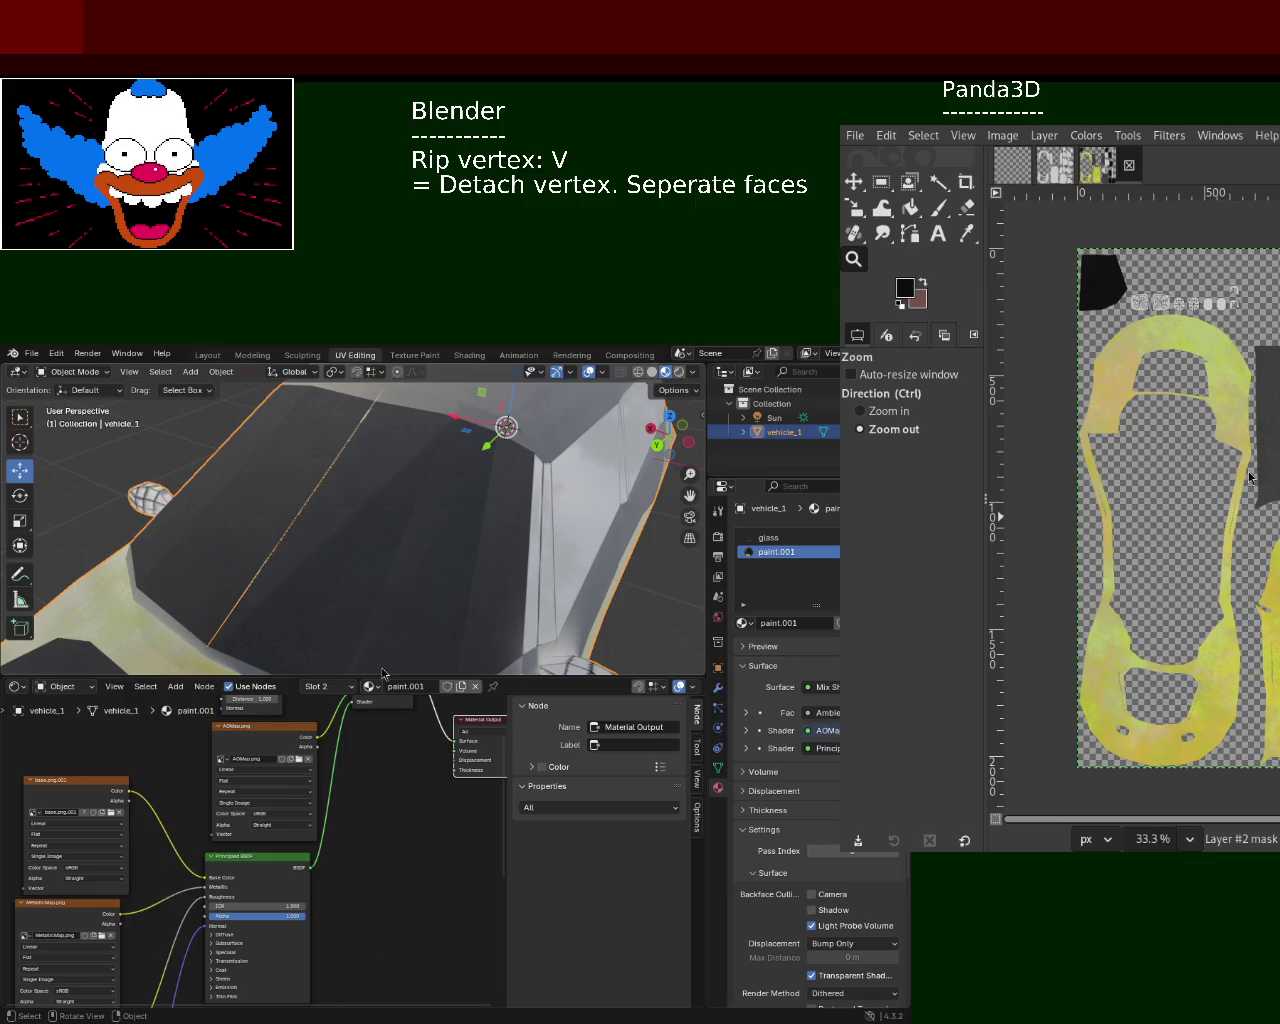
mouse_move(429, 599)
middle_down()
mouse_move(423, 520)
mouse_move(408, 587)
mouse_move(453, 546)
mouse_move(338, 612)
mouse_move(213, 601)
mouse_move(181, 556)
mouse_move(271, 596)
mouse_move(410, 604)
mouse_move(429, 586)
mouse_move(193, 595)
mouse_move(318, 597)
middle_up()
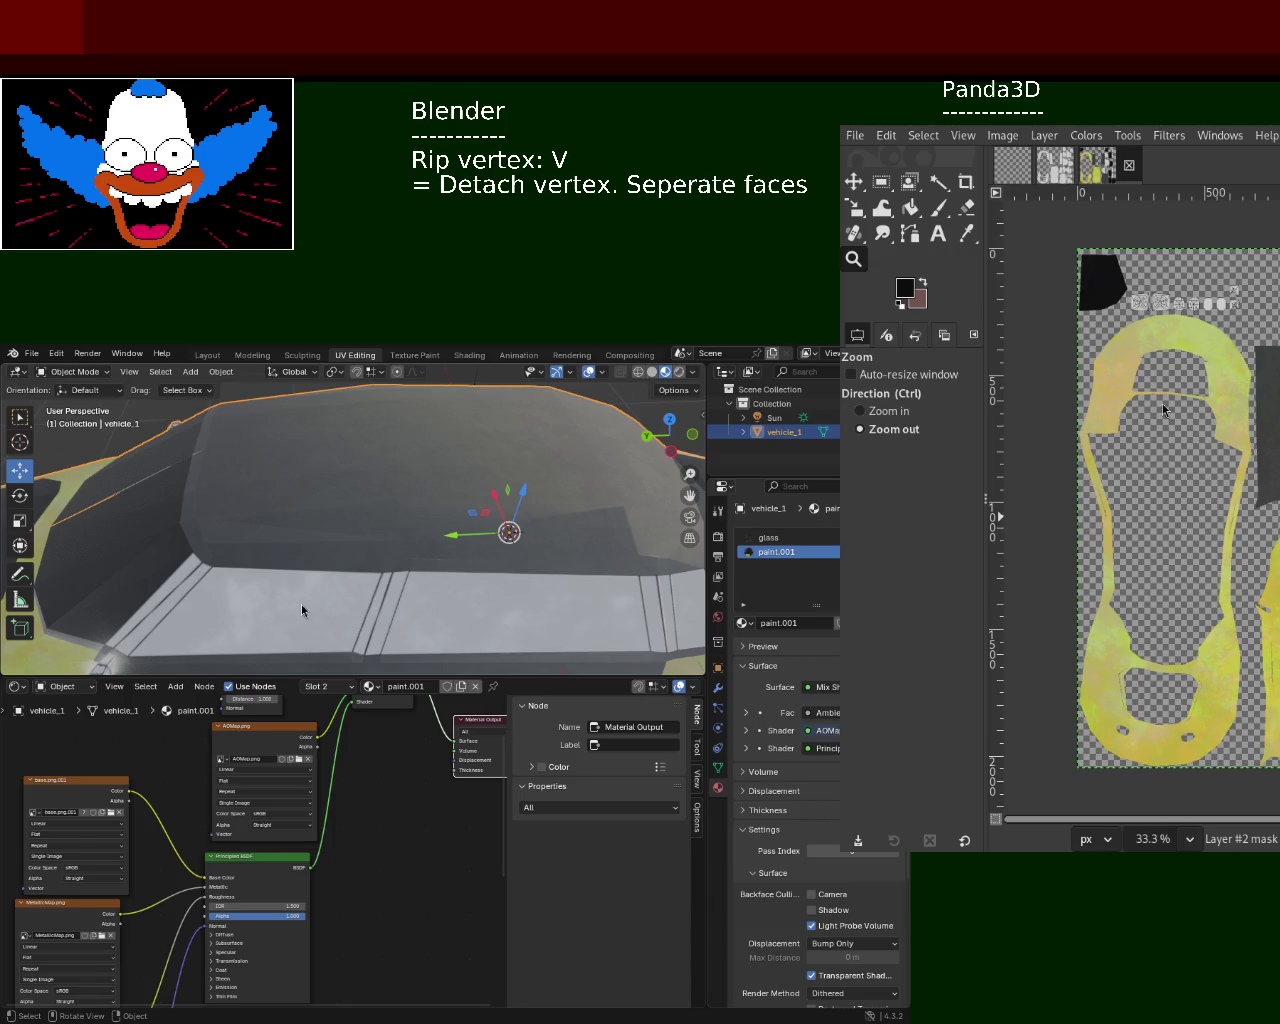
mouse_move(270, 585)
middle_down()
mouse_move(338, 591)
mouse_move(251, 563)
mouse_move(188, 520)
mouse_move(128, 540)
mouse_move(146, 587)
mouse_move(423, 580)
mouse_move(409, 537)
mouse_move(380, 526)
mouse_move(442, 557)
mouse_move(360, 573)
mouse_move(257, 531)
mouse_move(262, 488)
mouse_move(489, 571)
mouse_move(525, 515)
mouse_move(521, 486)
mouse_move(289, 606)
mouse_move(407, 561)
middle_up()
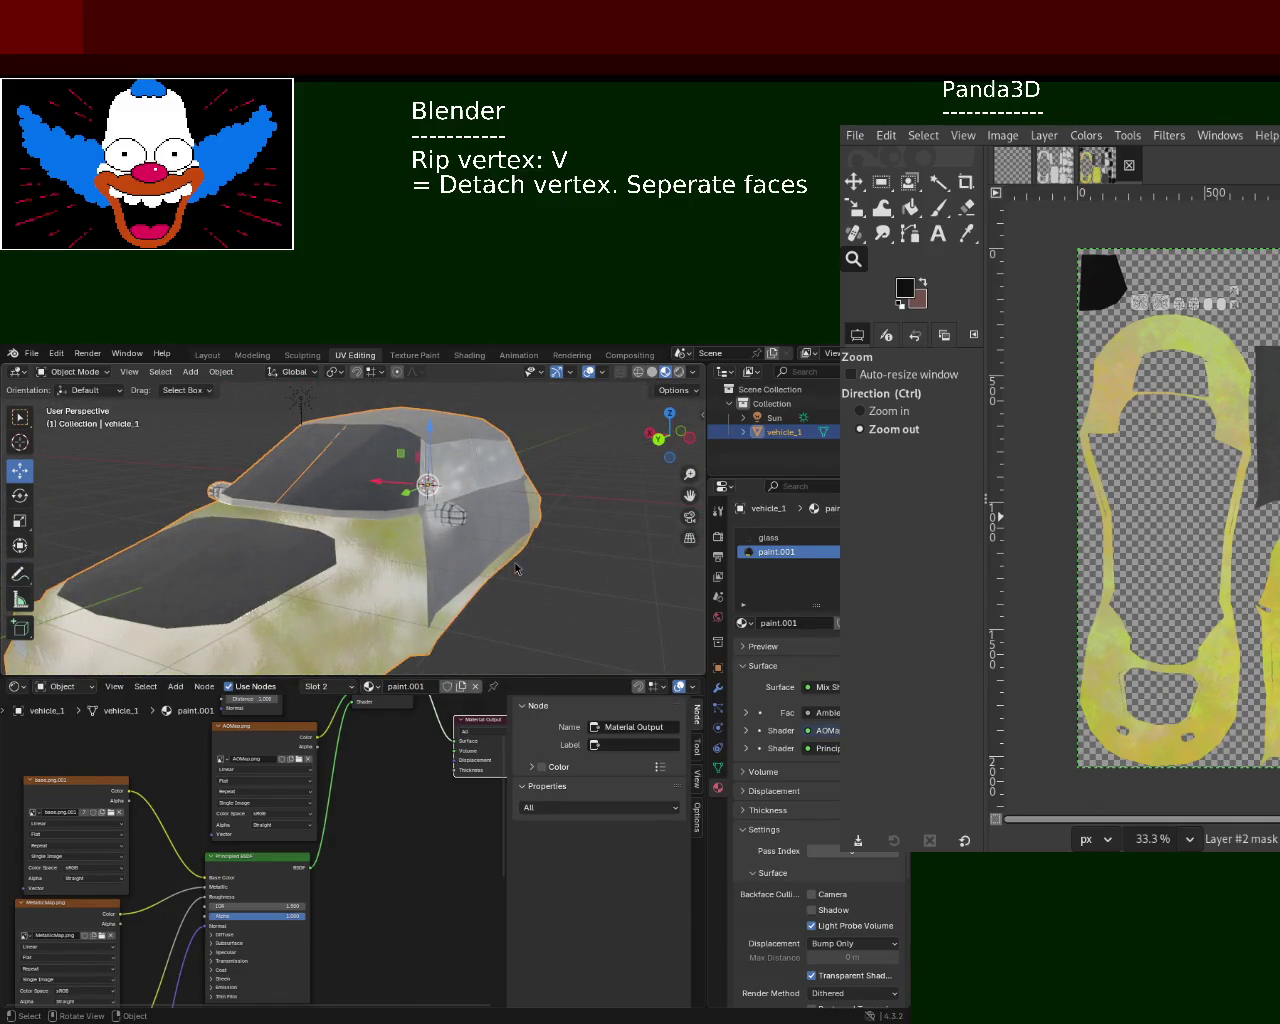
- Preview the car in Rendered and Material Preview shading from a low side view, then save vehicle_1.blend
mouse_move(430, 520)
middle_down()
mouse_move(320, 585)
mouse_move(402, 527)
mouse_move(391, 523)
mouse_move(384, 548)
mouse_move(410, 579)
mouse_move(457, 546)
mouse_move(506, 543)
mouse_move(490, 580)
mouse_move(510, 465)
mouse_move(422, 547)
mouse_move(399, 508)
mouse_move(513, 578)
mouse_move(506, 537)
mouse_move(600, 480)
middle_up()
click(679, 372)
mouse_move(465, 494)
middle_down()
mouse_move(474, 532)
mouse_move(414, 515)
mouse_move(508, 521)
mouse_move(485, 530)
mouse_move(440, 461)
mouse_move(412, 511)
mouse_move(570, 464)
middle_up()
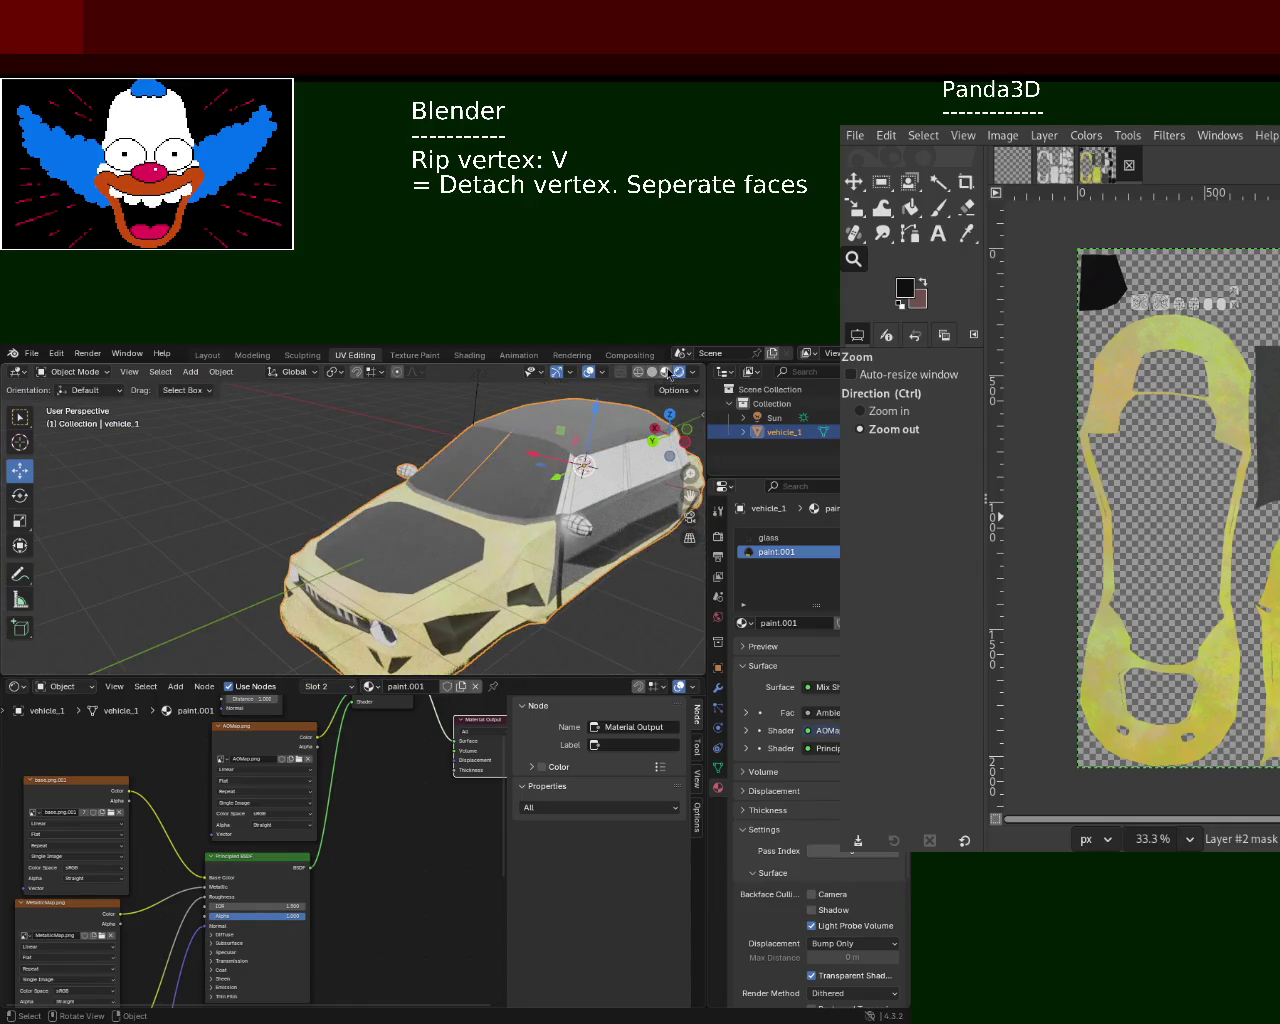
click(666, 372)
mouse_move(504, 556)
middle_down()
mouse_move(457, 571)
mouse_move(529, 600)
mouse_move(454, 543)
mouse_move(419, 561)
mouse_move(532, 570)
mouse_move(342, 513)
middle_up()
key(ctrl+s)
click(18, 371)
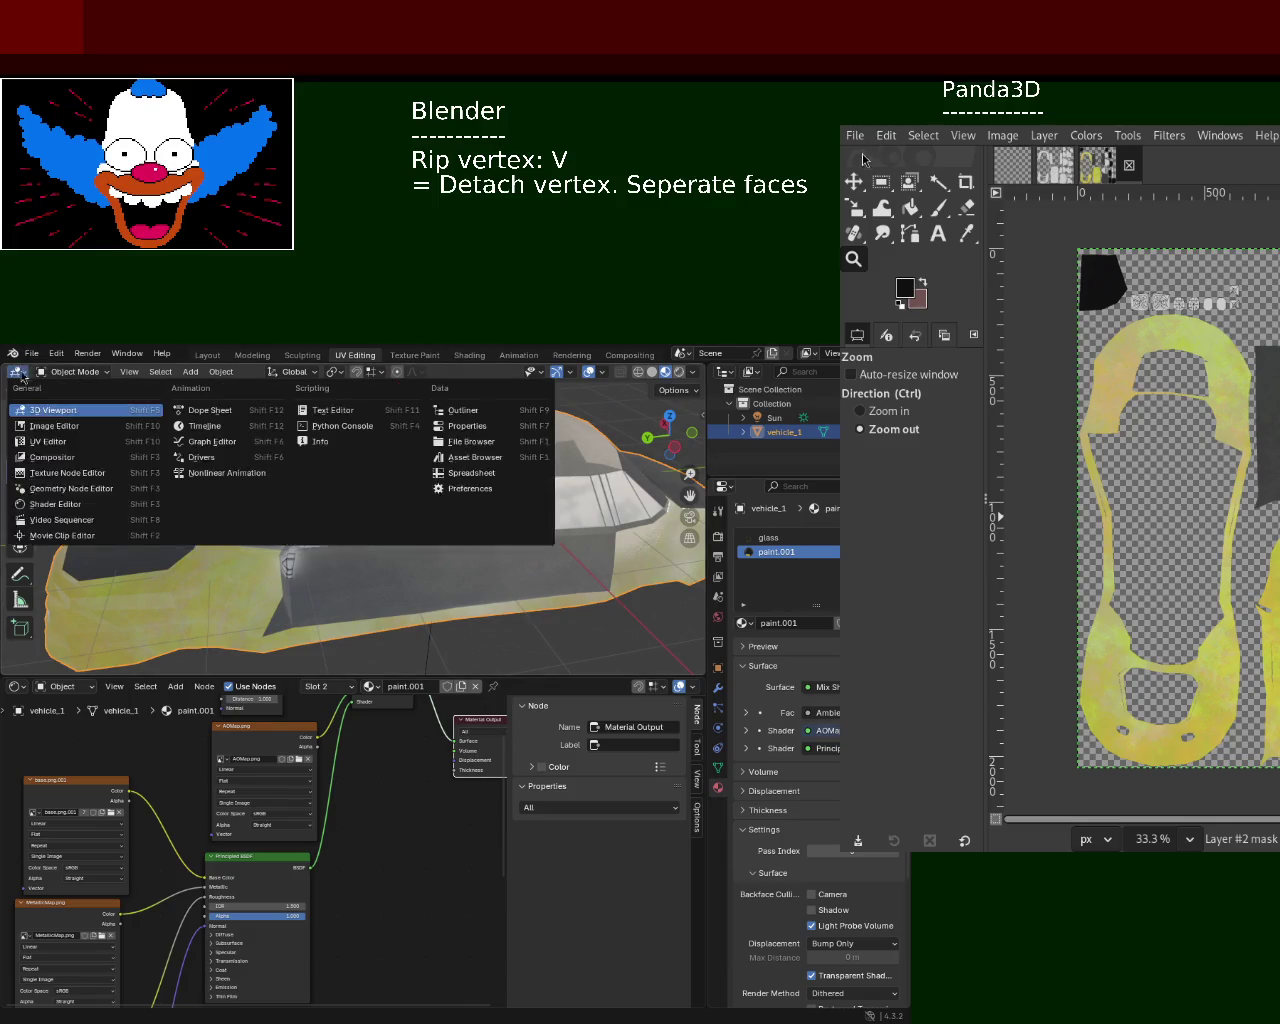
- In the Outliner's Blender File view, delete the unused Material and paint materials
click(468, 411)
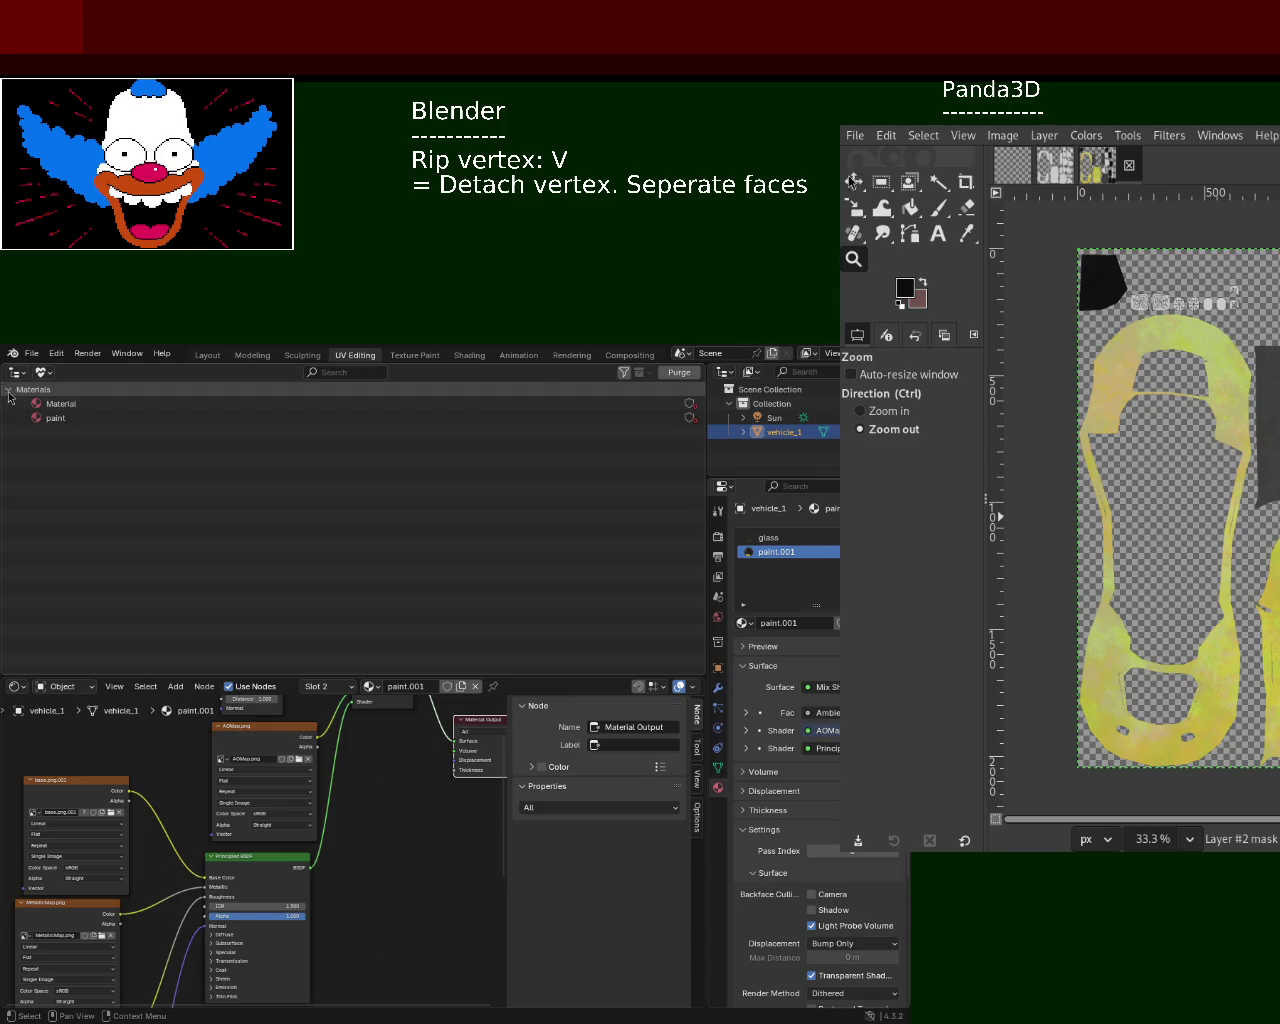
click(81, 406)
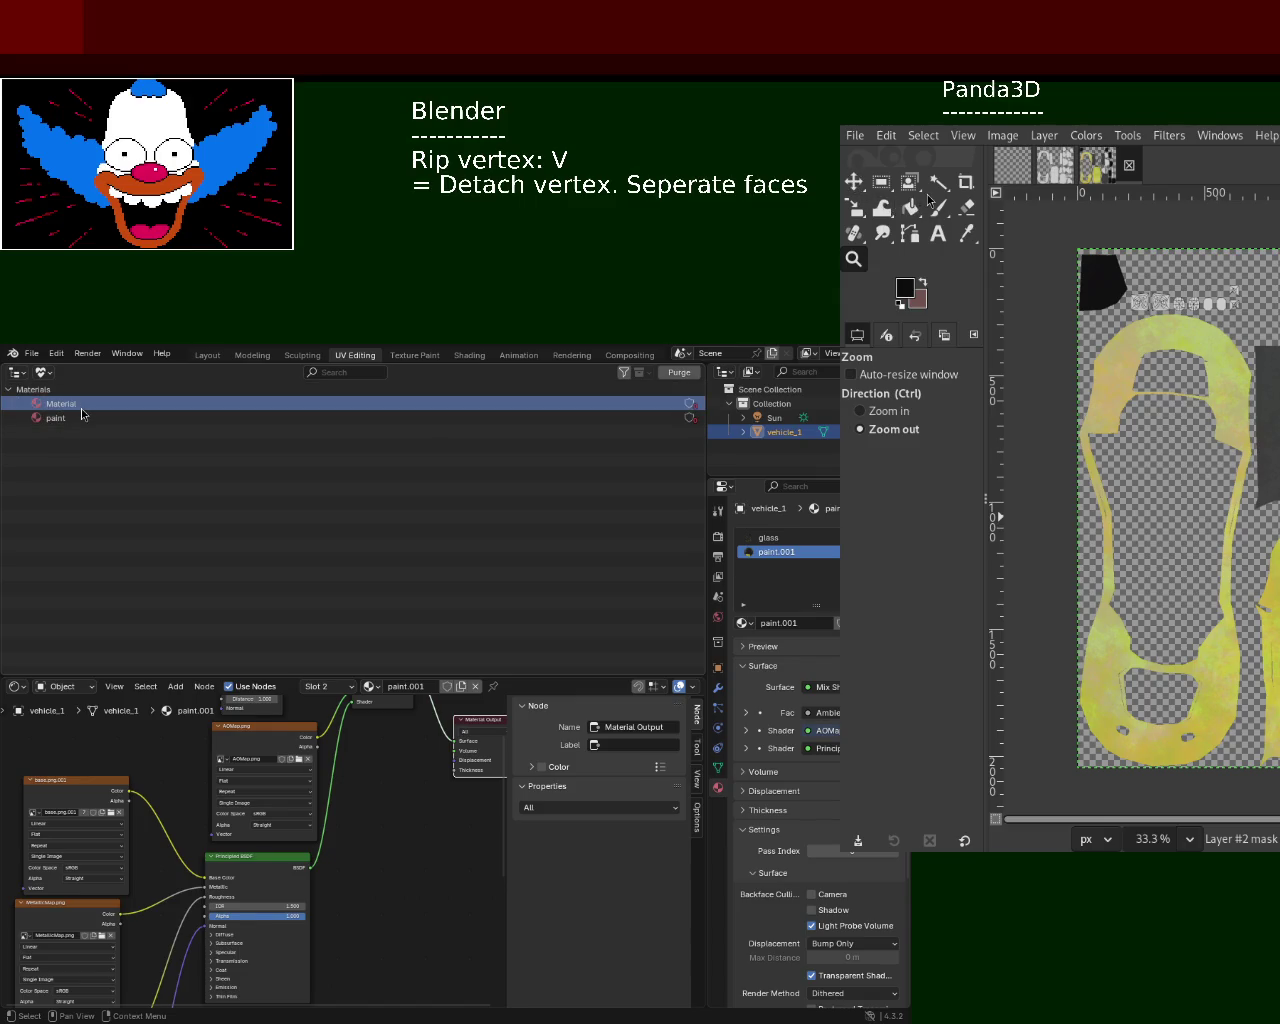
right_click(74, 411)
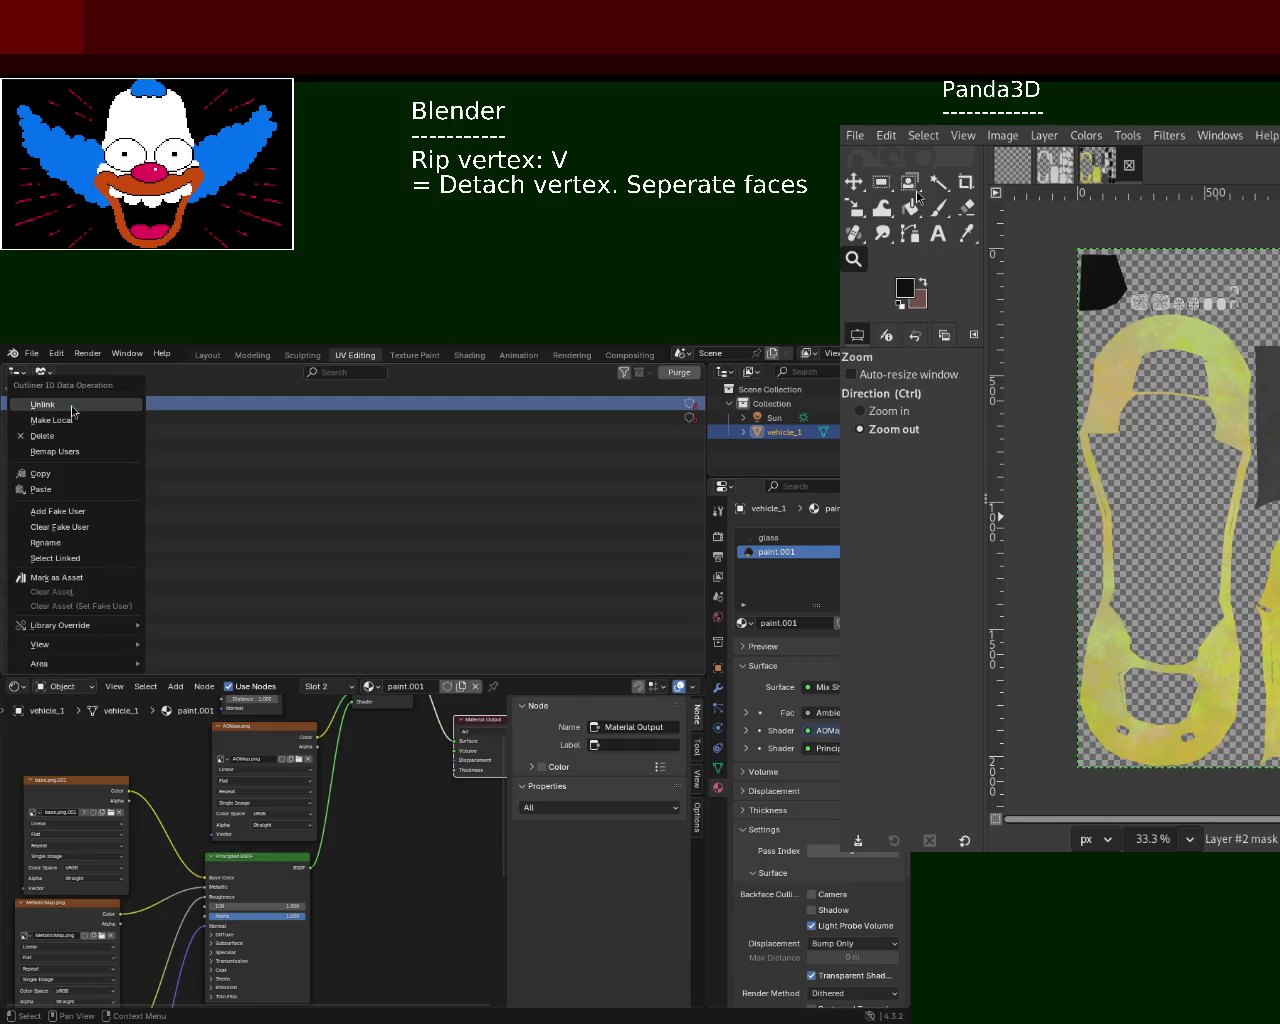
click(72, 436)
right_click(72, 435)
click(63, 418)
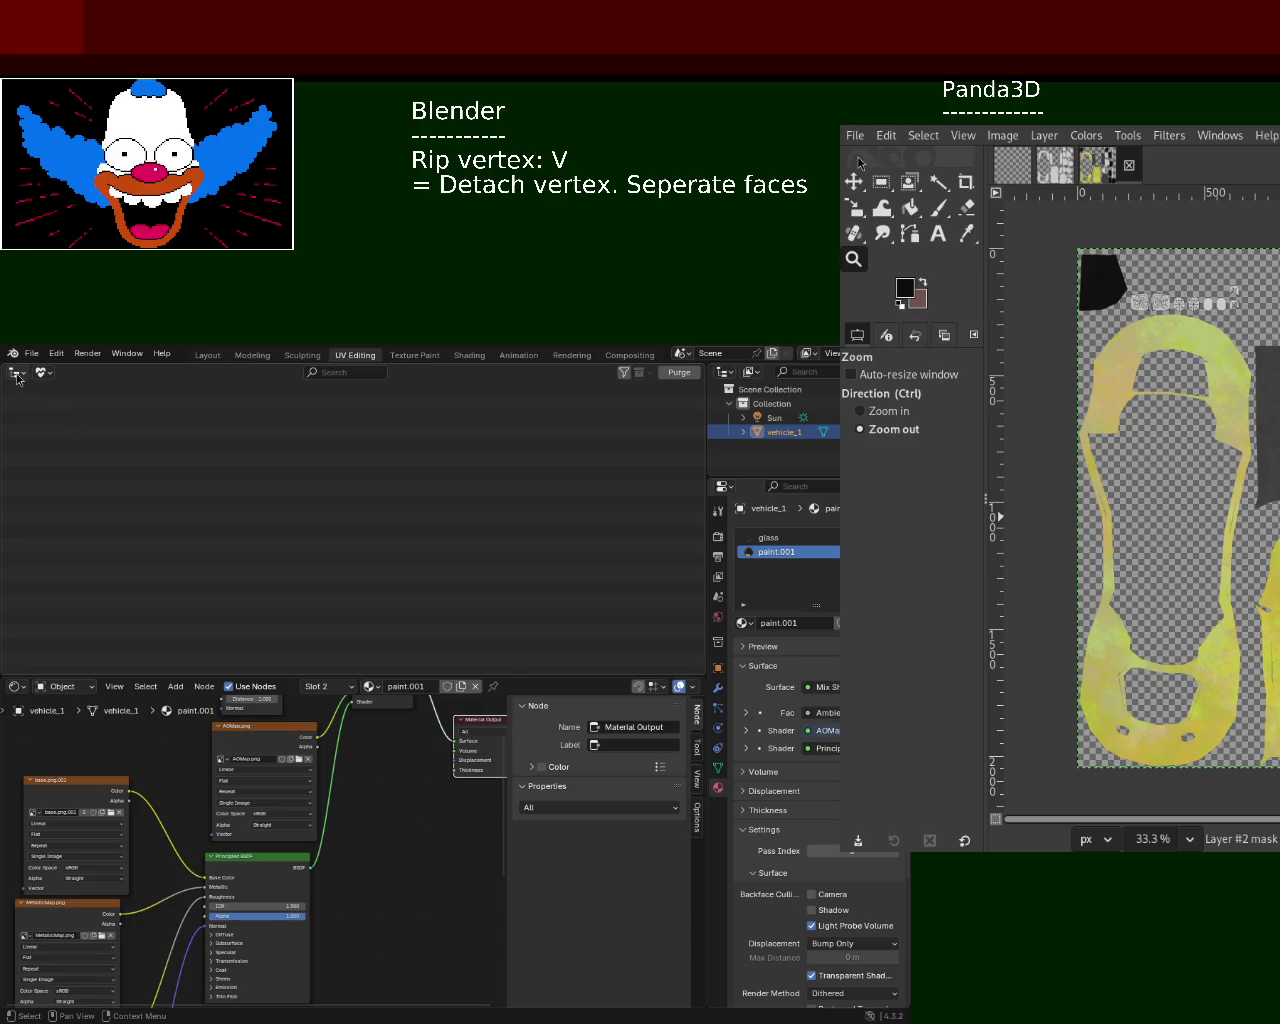
- Check the Unused Data list, then switch the area back to the 3D Viewport
click(44, 373)
click(18, 386)
click(14, 374)
click(28, 395)
double_click(764, 551)
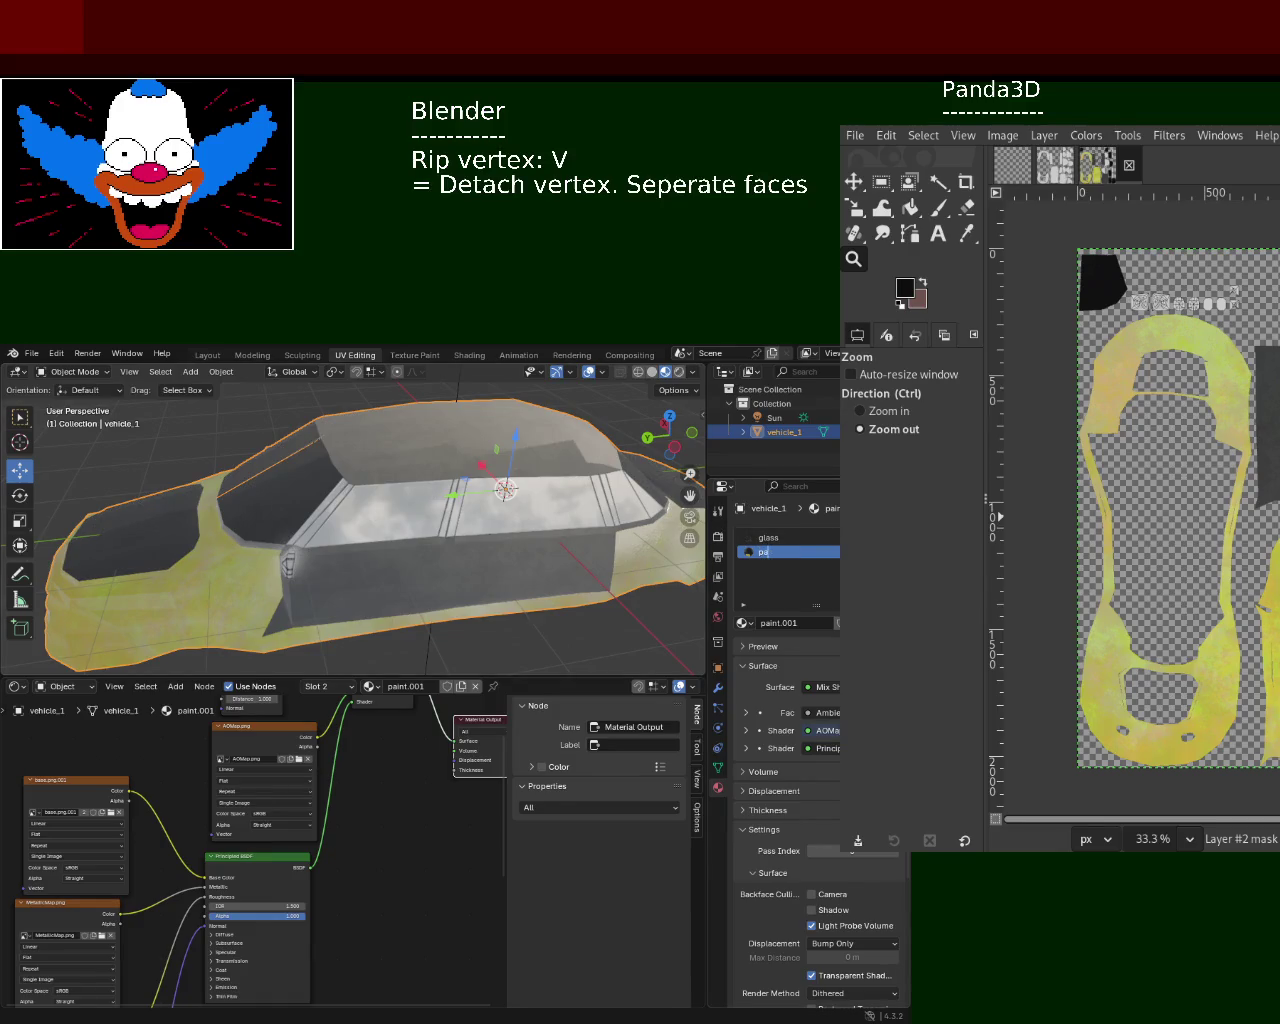
- Confirm the name paint and check the Outliner's Unused Data is empty, then return to the 3D view
key(Return)
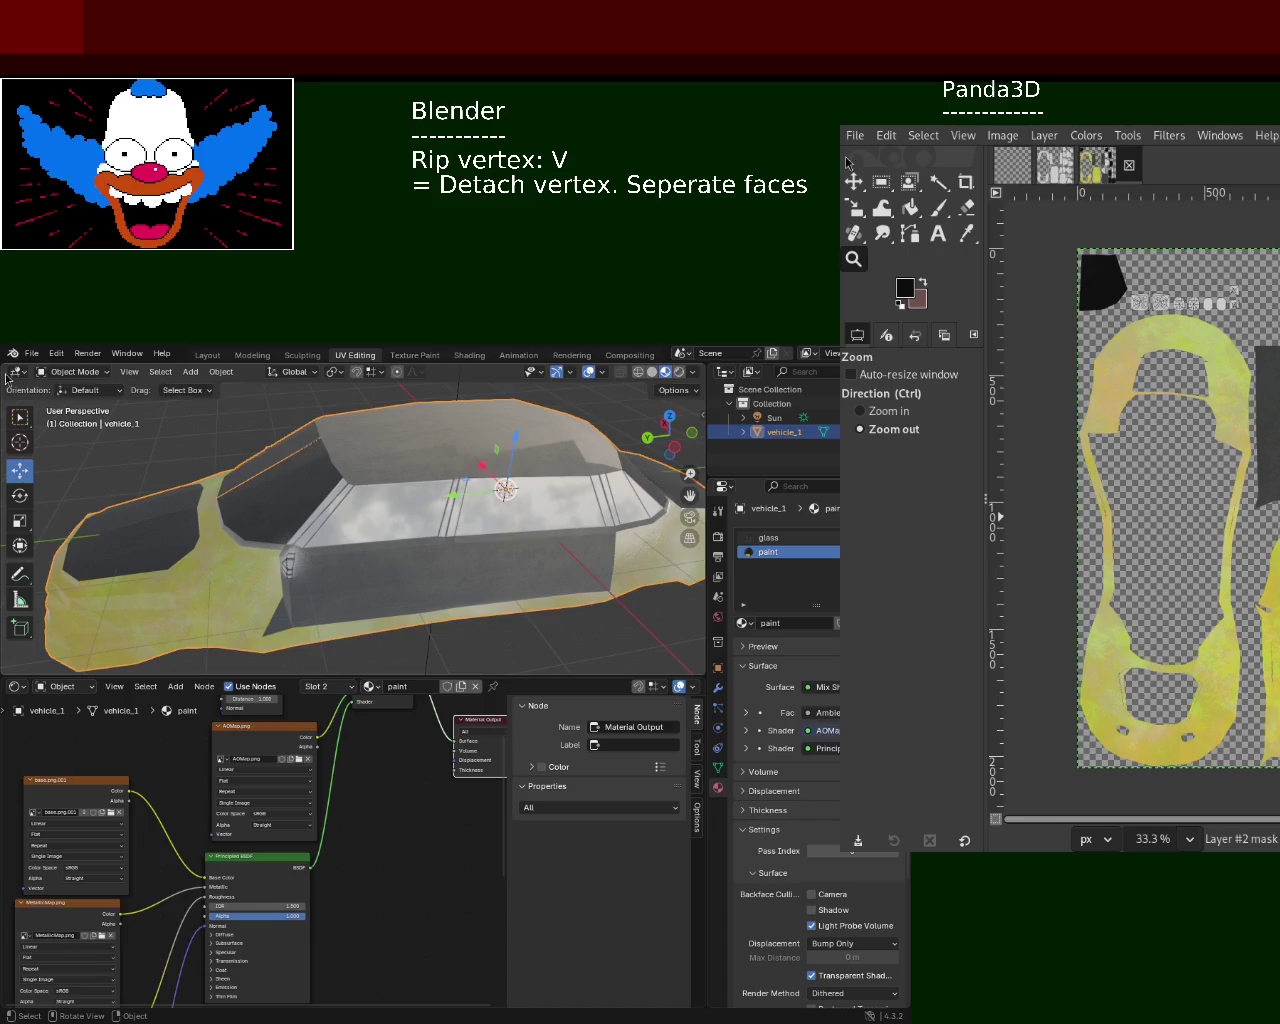
click(17, 372)
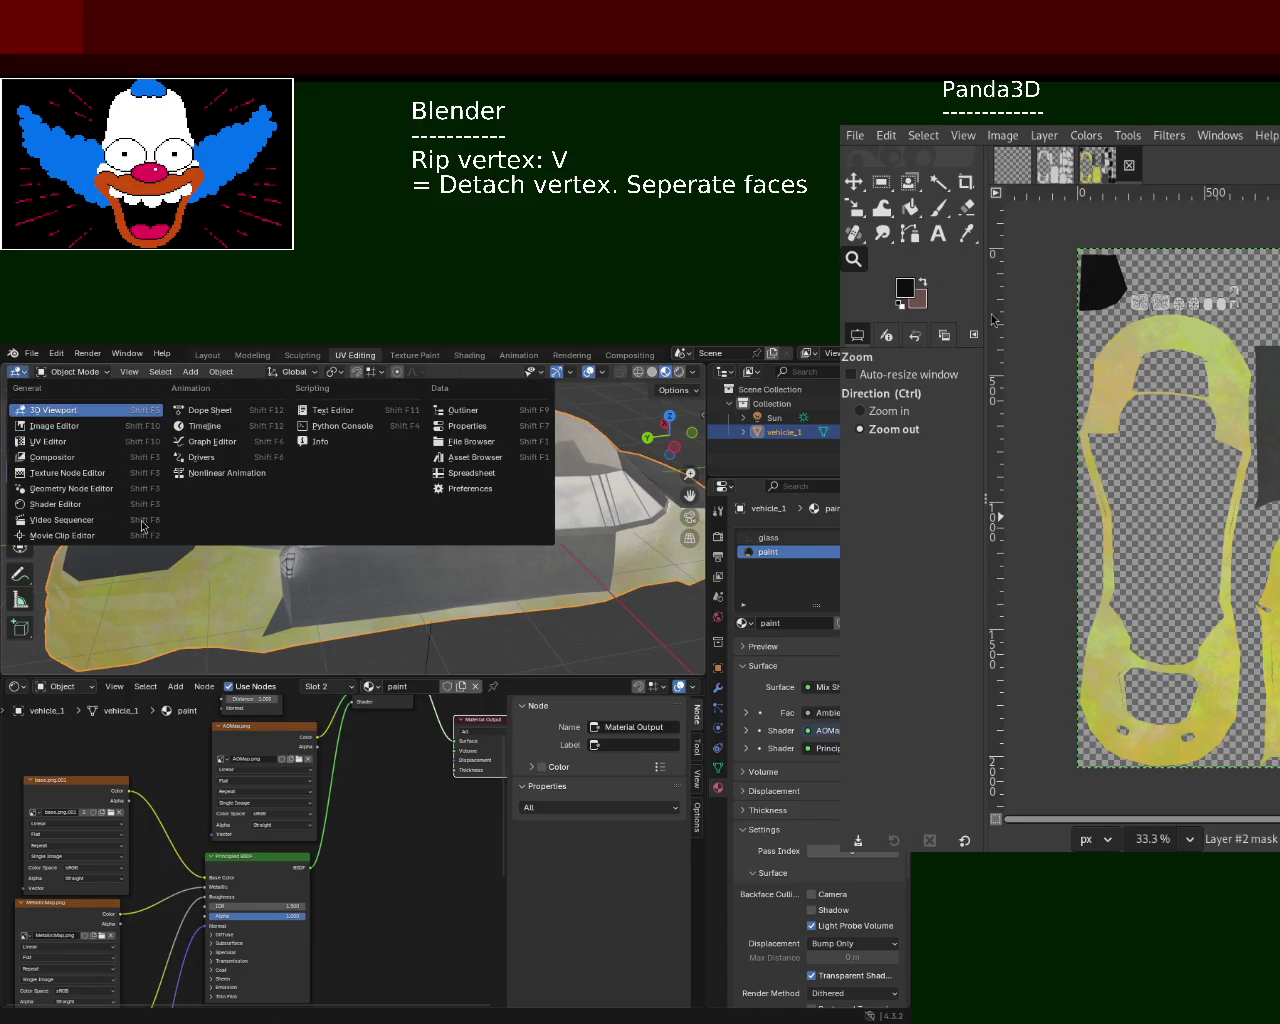
click(462, 410)
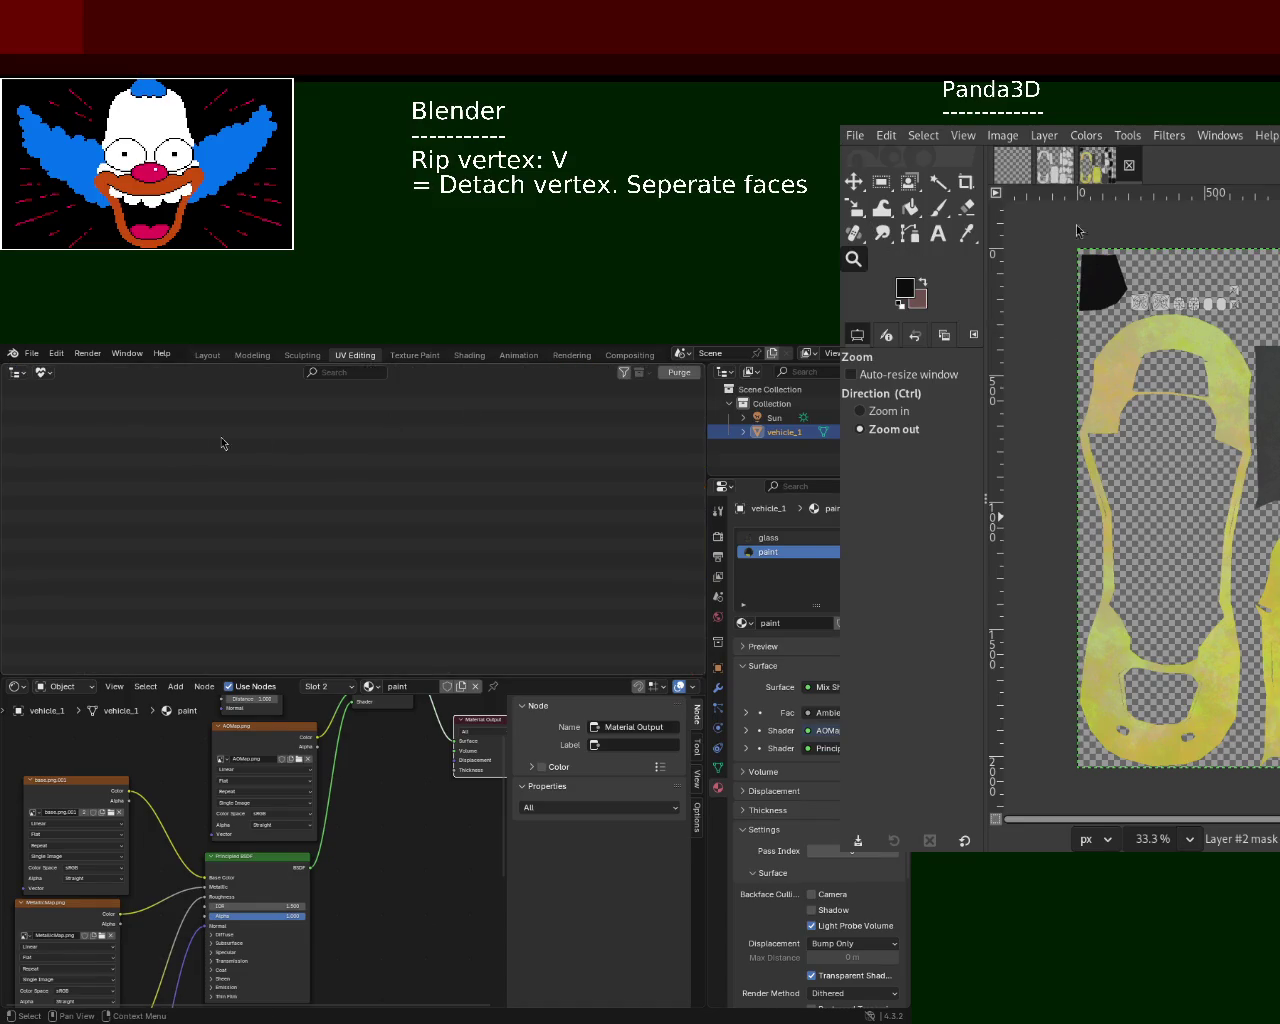
click(17, 373)
click(44, 412)
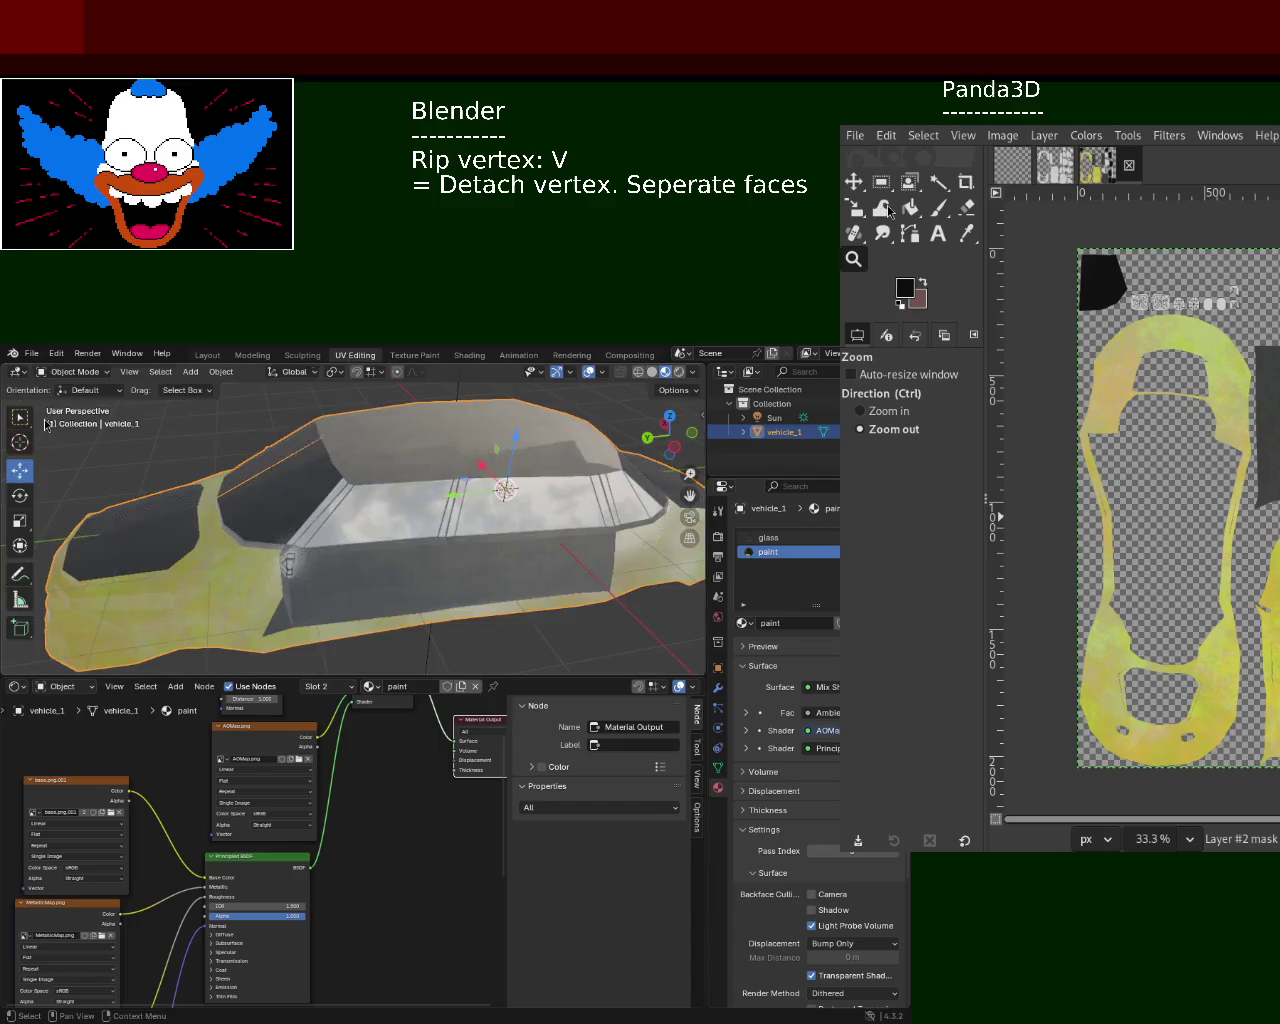
- Save vehicle_1.blend and enter Edit Mode on the car mesh
middle_drag(615, 557, 484, 527)
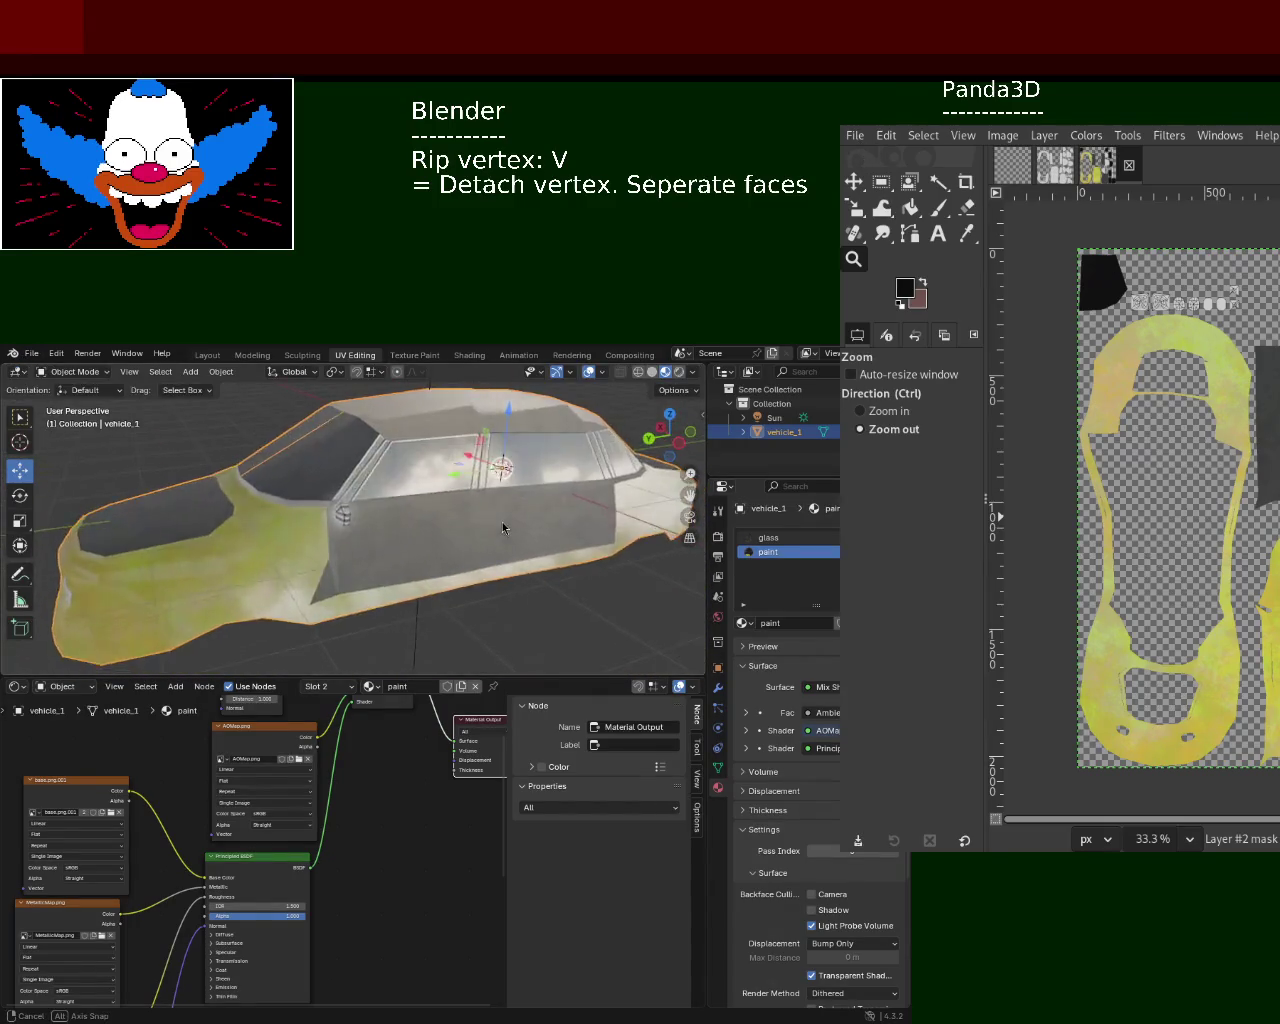
middle_drag(291, 516, 280, 501)
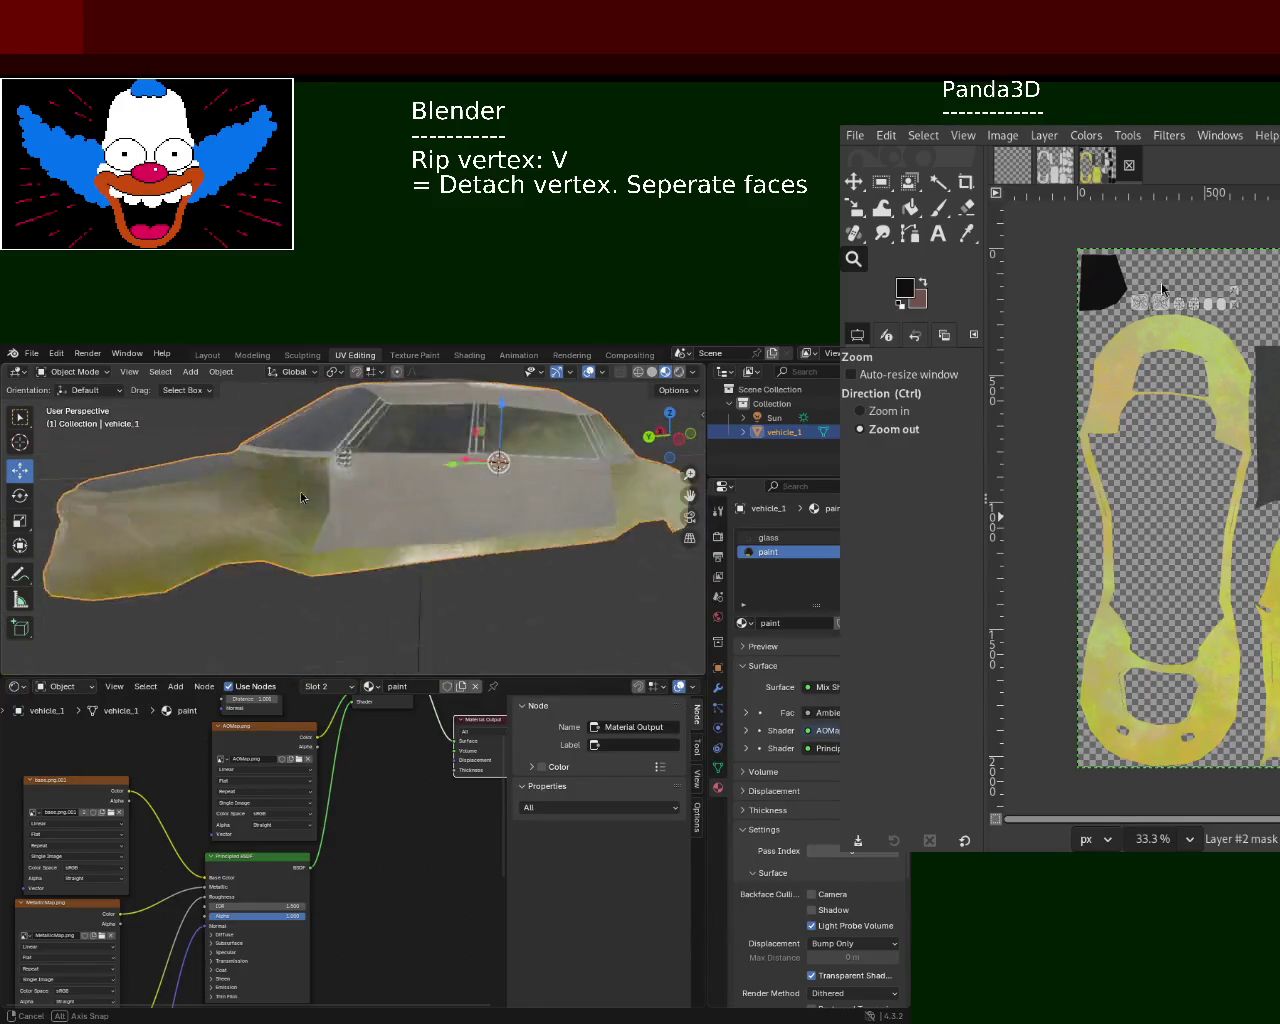
key(ctrl+s)
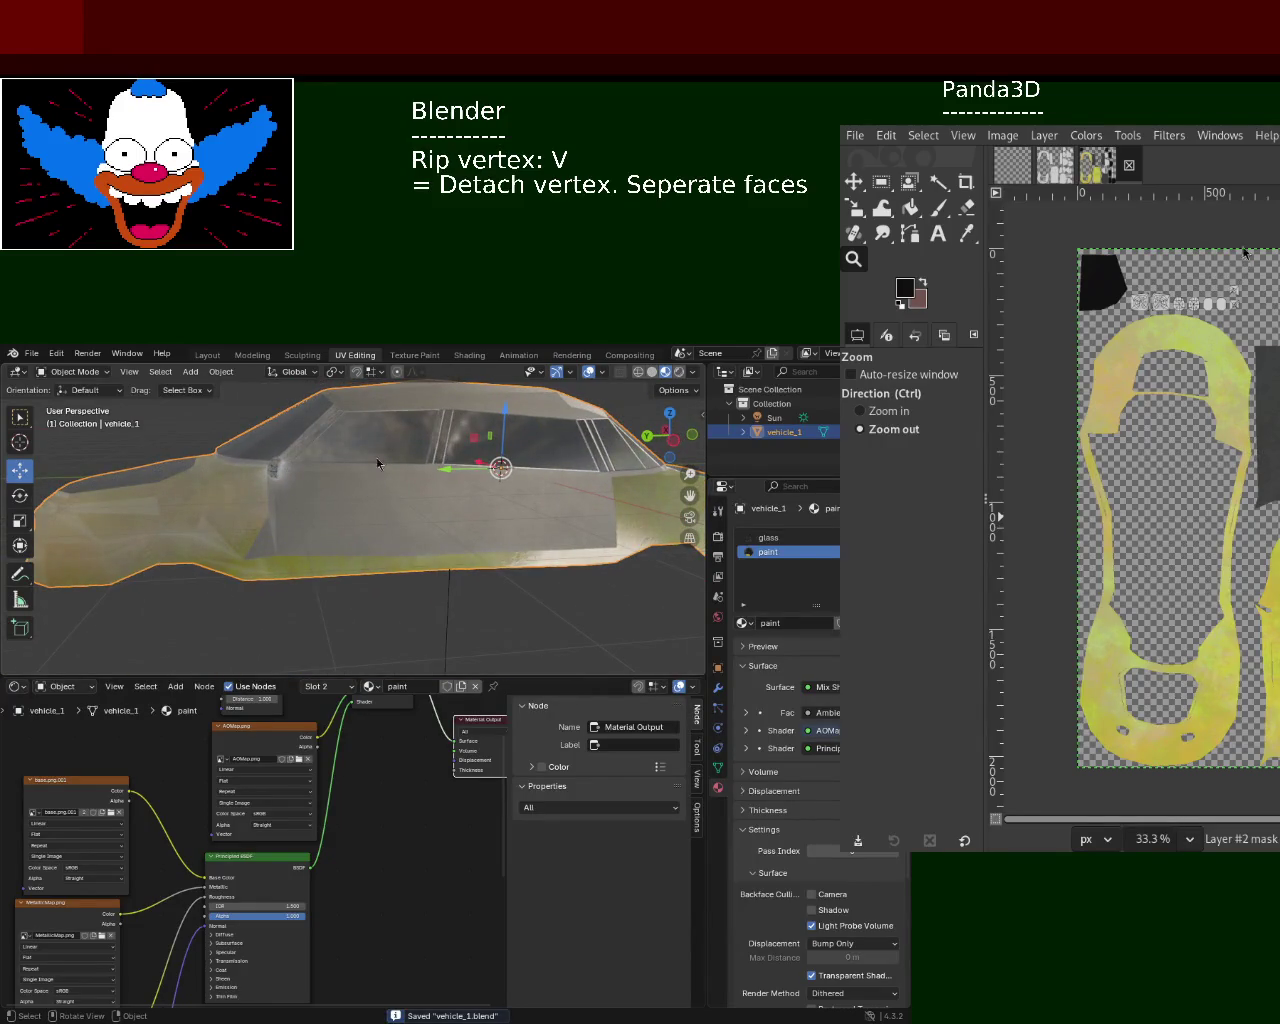
key(Tab)
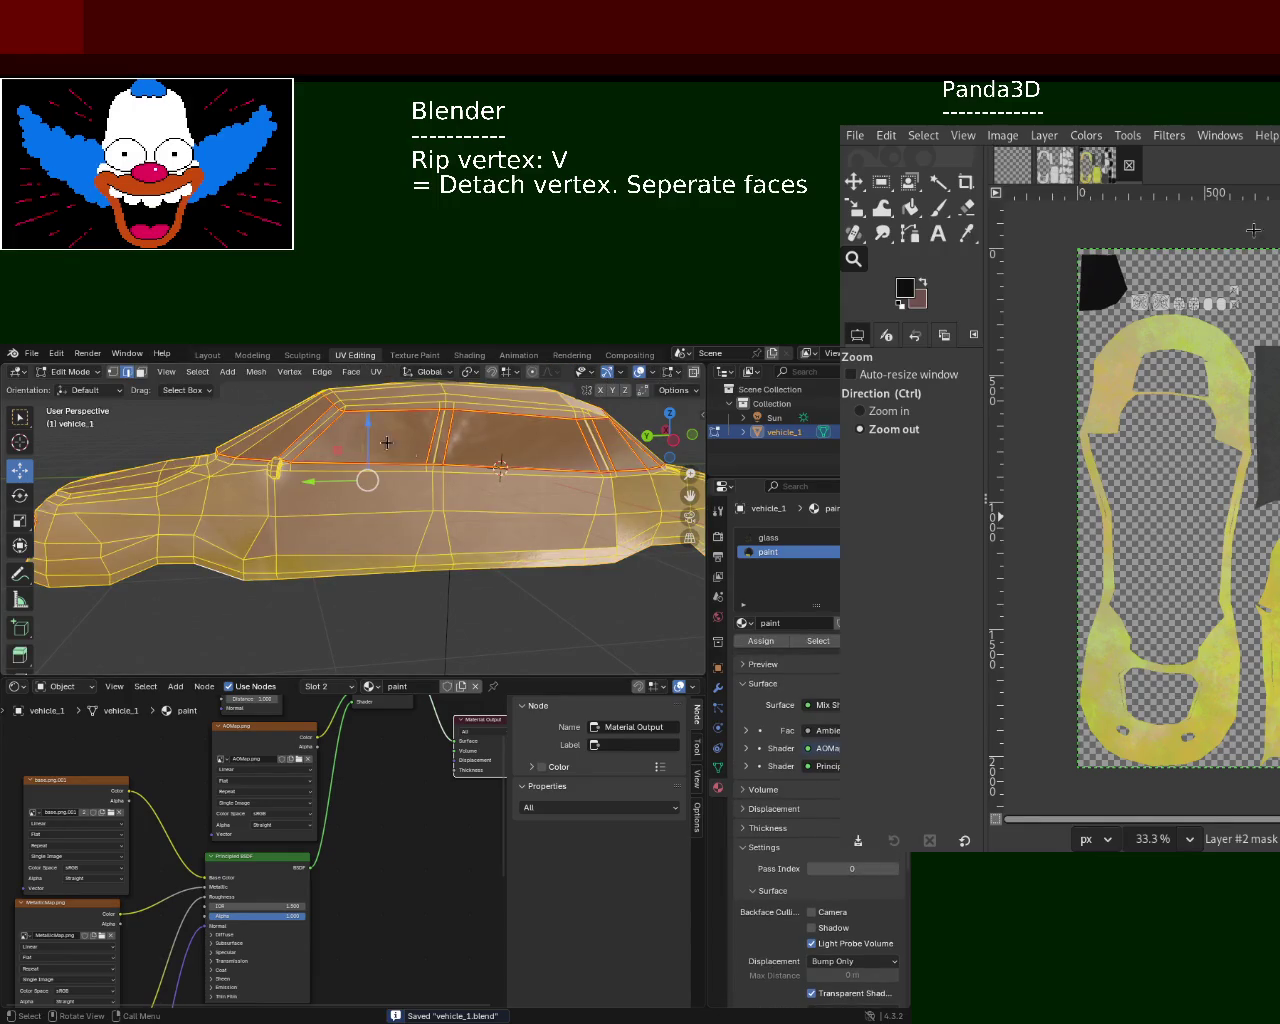
- In face select mode, select the rear side windows and two windshield faces
click(396, 448)
click(529, 451)
click(140, 371)
click(371, 435)
shift+click(517, 453)
mouse_move(517, 453)
middle_down()
mouse_move(370, 484)
mouse_move(450, 500)
mouse_move(506, 482)
mouse_move(181, 538)
middle_up()
shift+click(400, 486)
shift+click(344, 478)
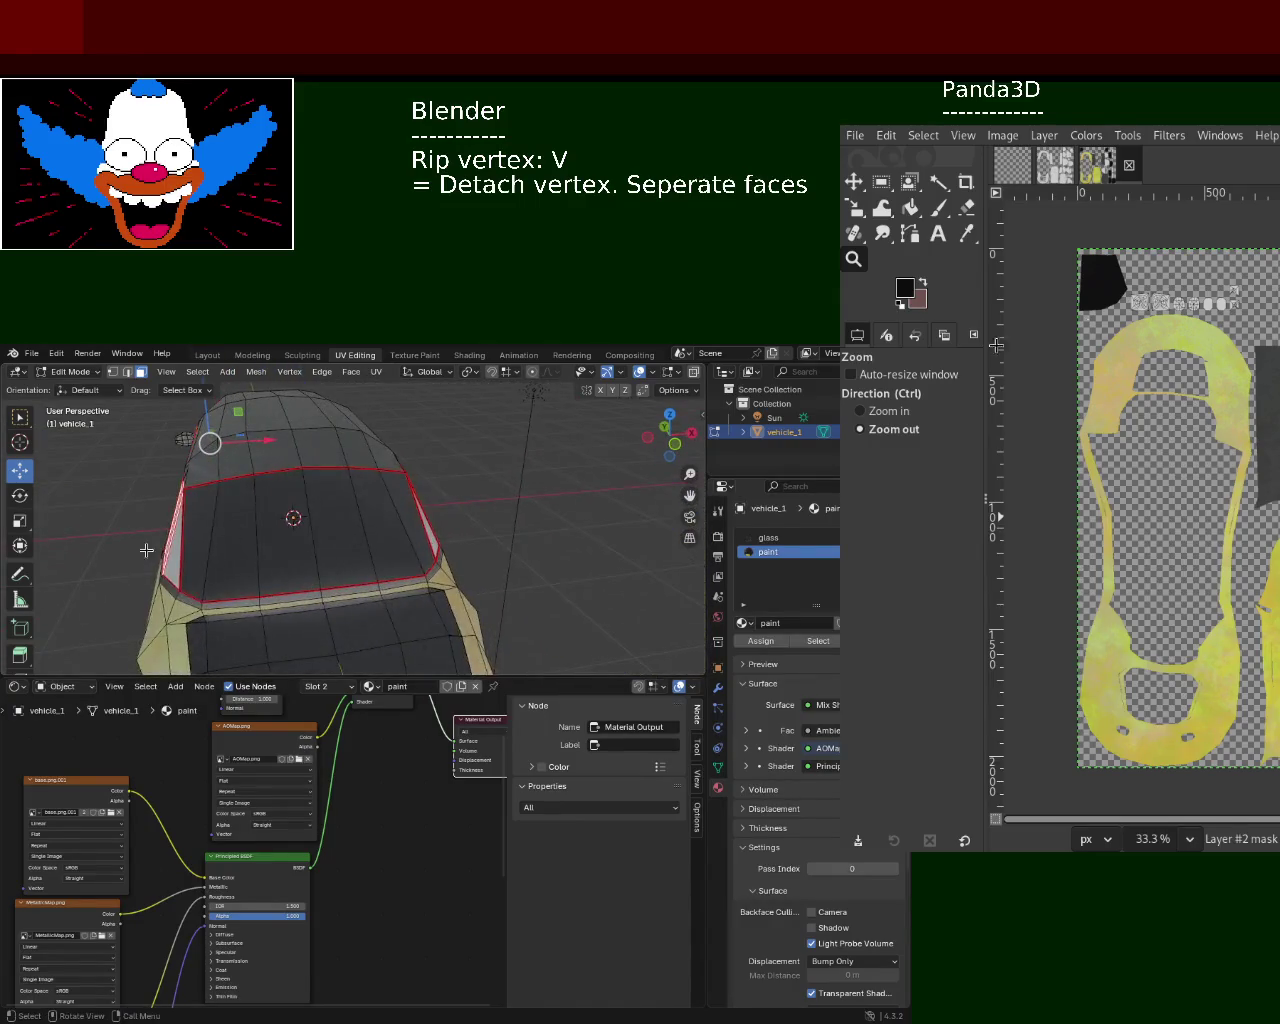
- Add the remaining window and middle windshield faces to the selection
click(234, 566)
shift+click(285, 540)
shift+click(390, 540)
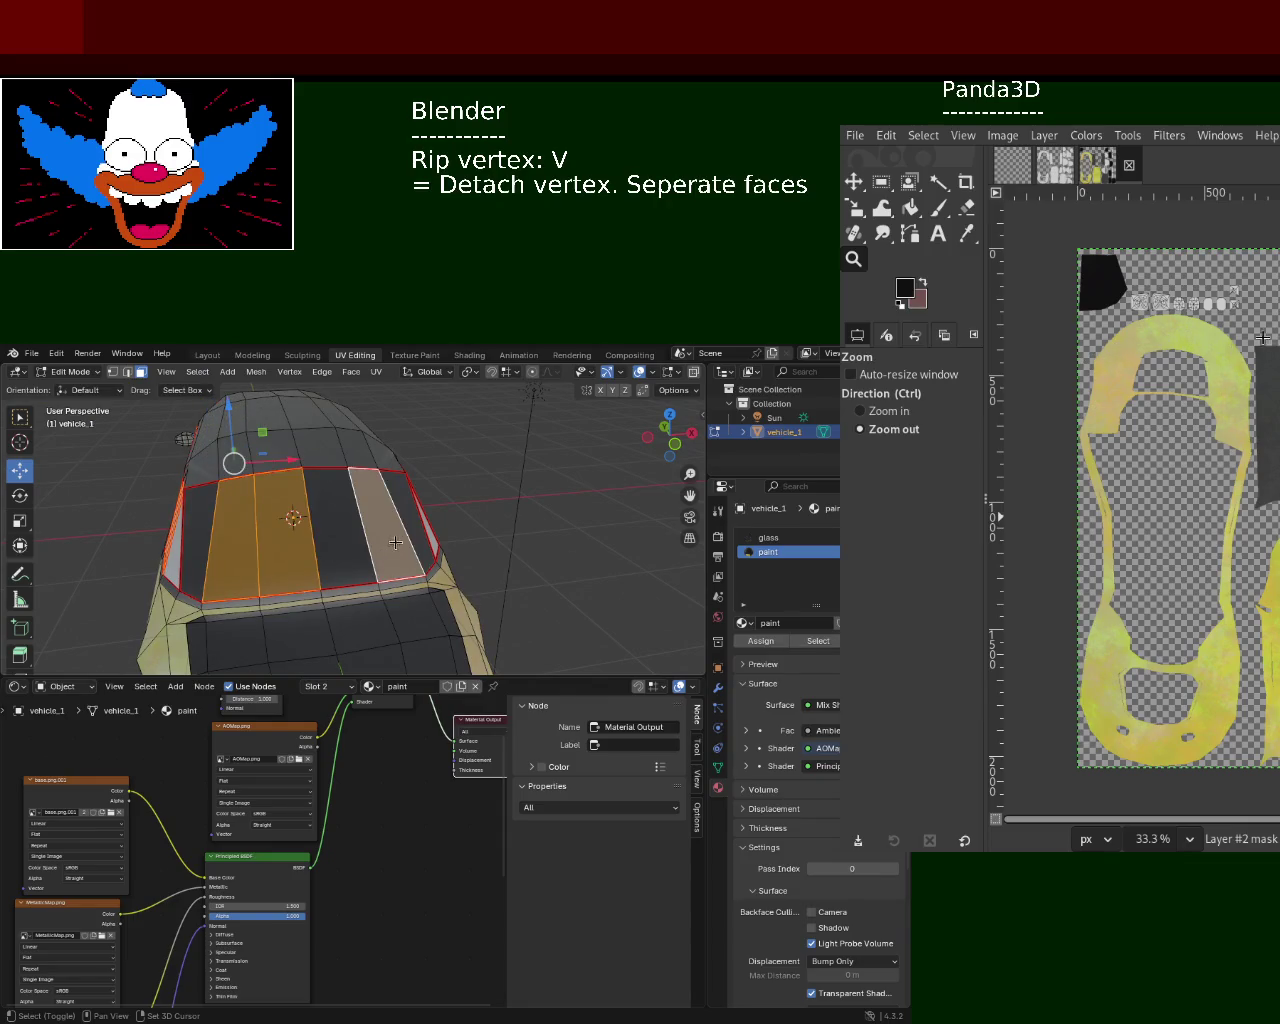
shift+click(424, 532)
shift+click(319, 535)
mouse_move(201, 510)
middle_down()
mouse_move(508, 518)
mouse_move(263, 435)
mouse_move(220, 460)
middle_up()
shift+click(396, 473)
shift+click(153, 497)
- Assign the glass material to the selected window faces
middle_drag(257, 466, 420, 500)
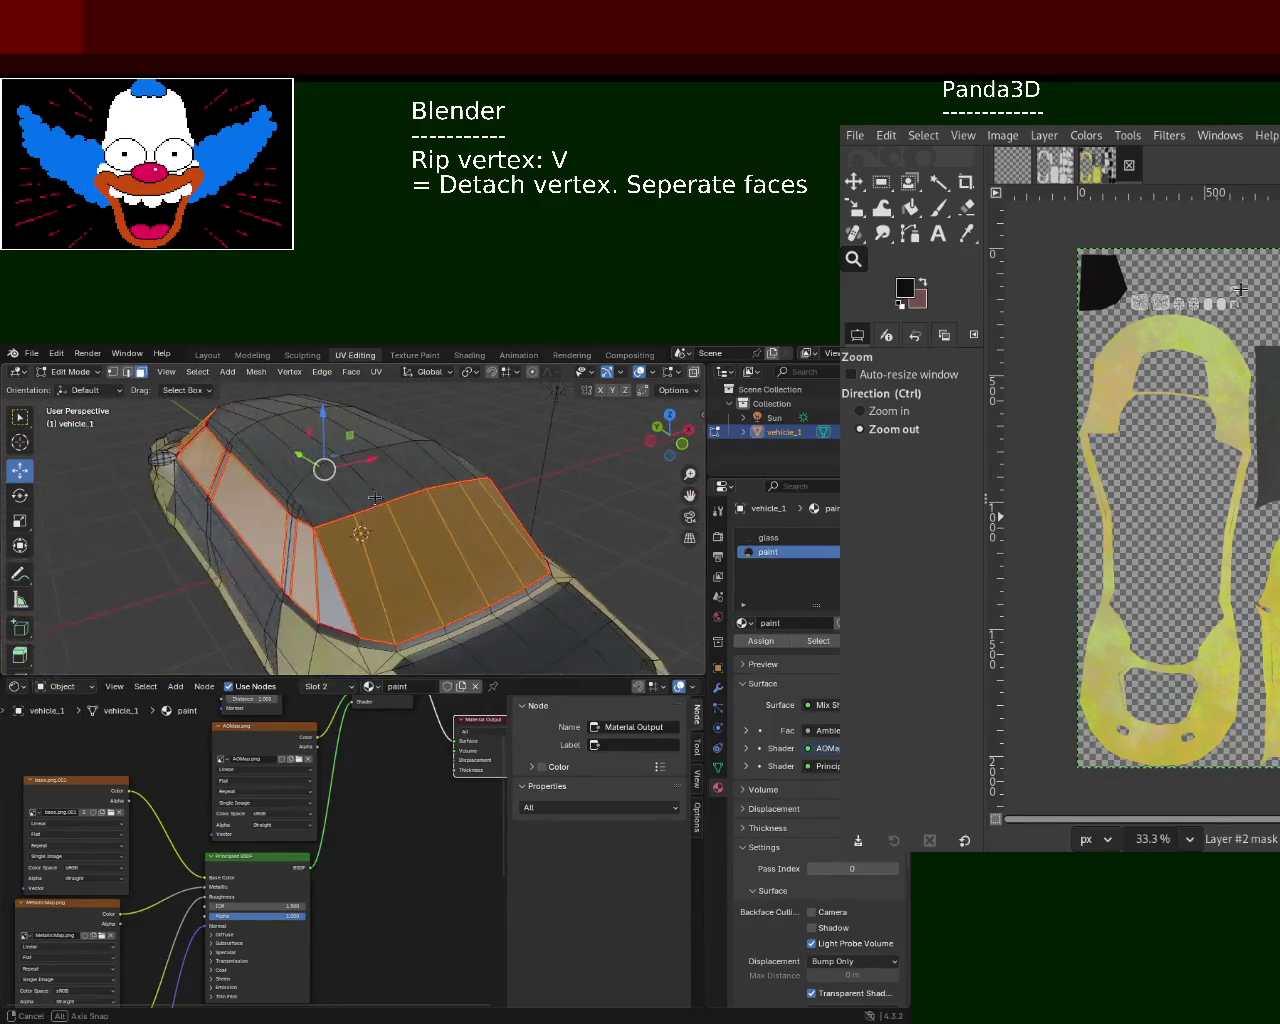
click(768, 537)
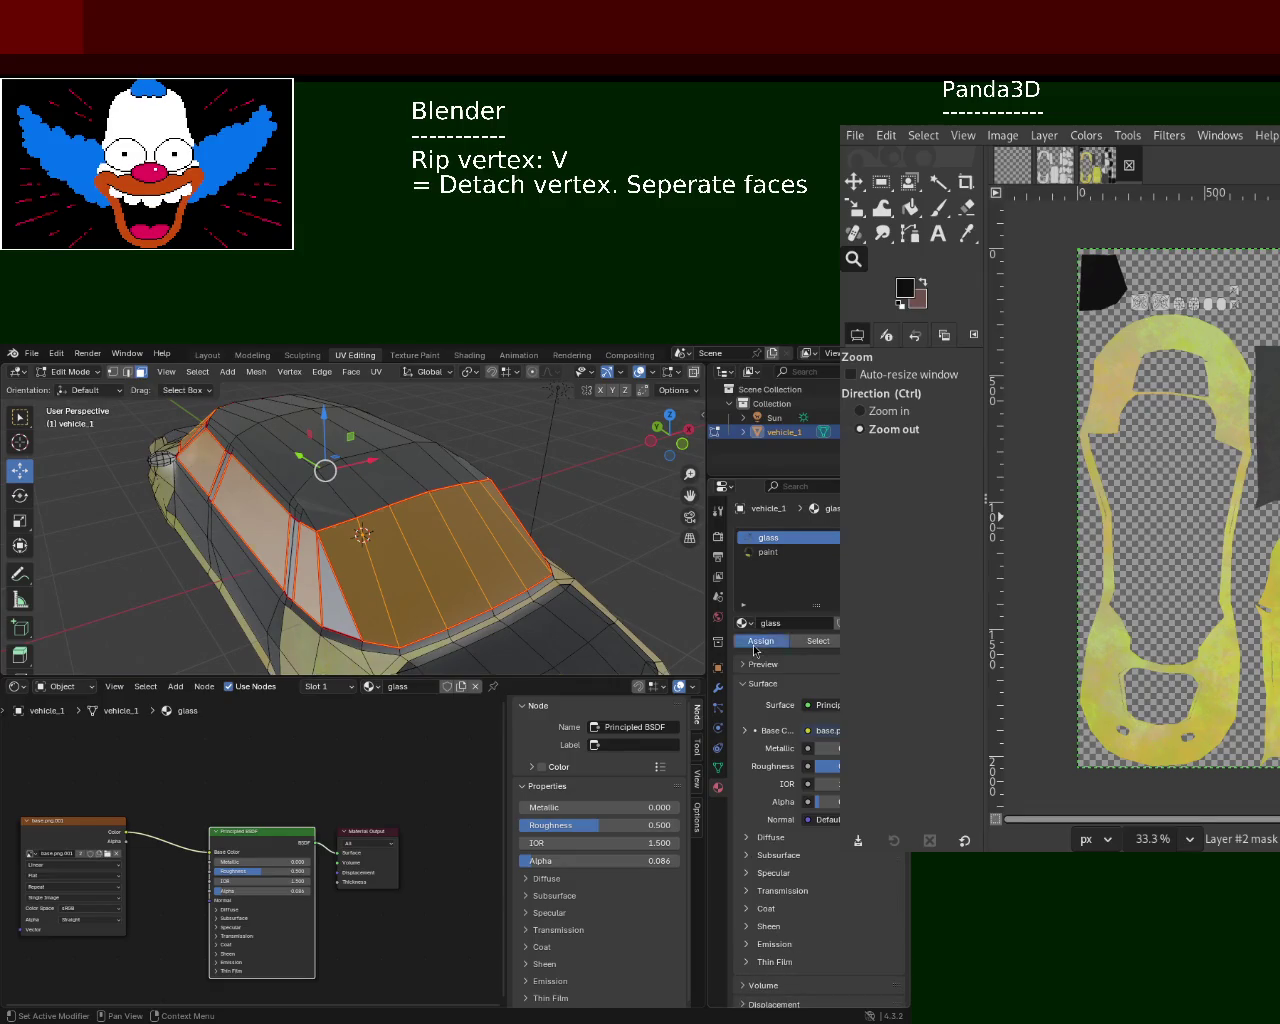
mouse_move(430, 630)
middle_down()
mouse_move(548, 521)
mouse_move(407, 540)
middle_up()
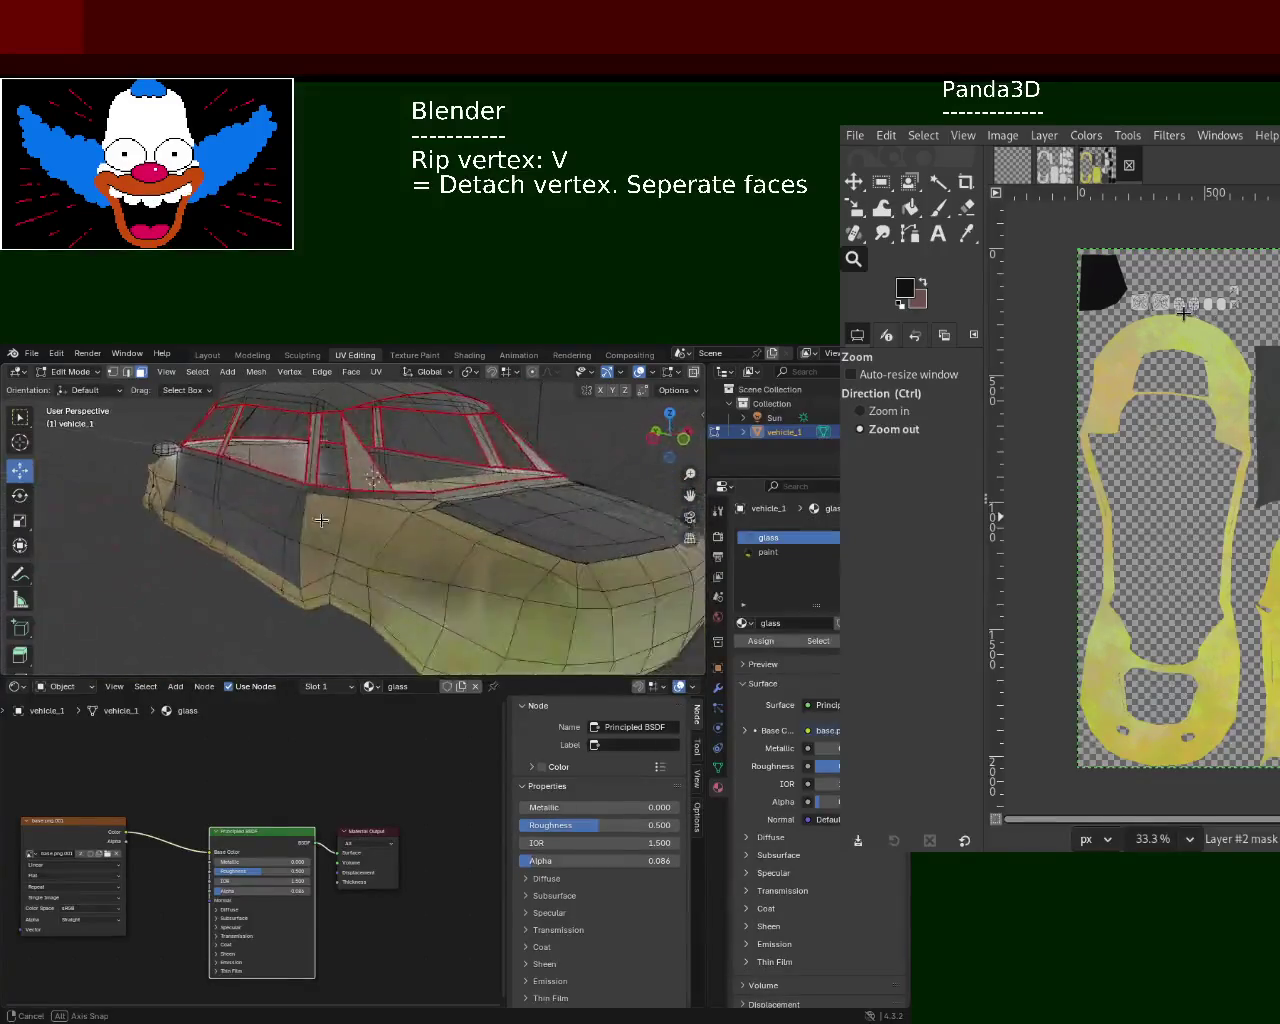
middle_drag(407, 540, 418, 543)
- Make the paint slot active and save vehicle_1.blend
click(768, 552)
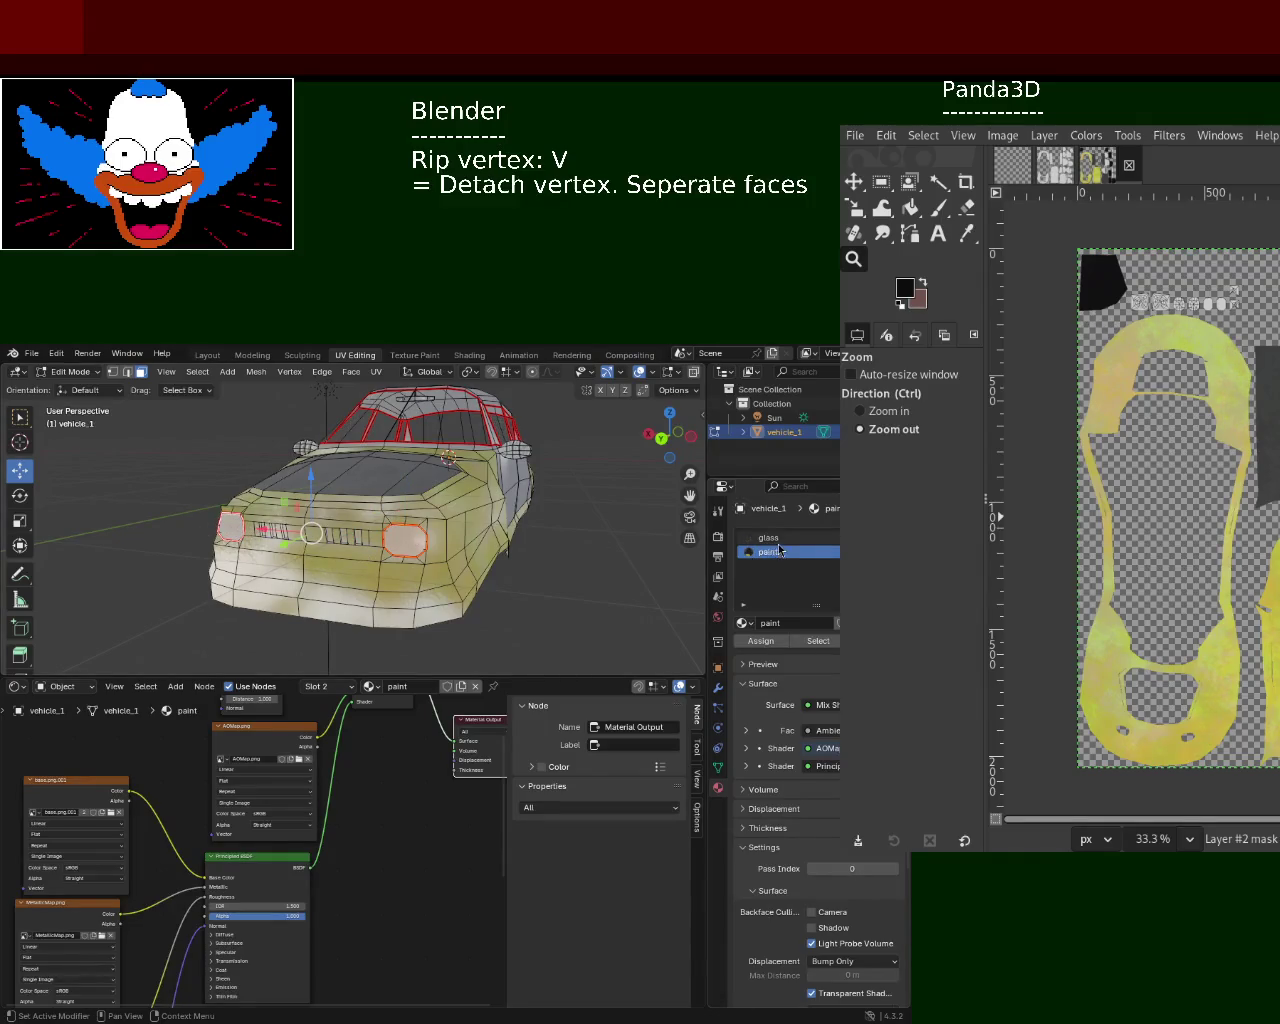
scroll(426, 503, up, 5)
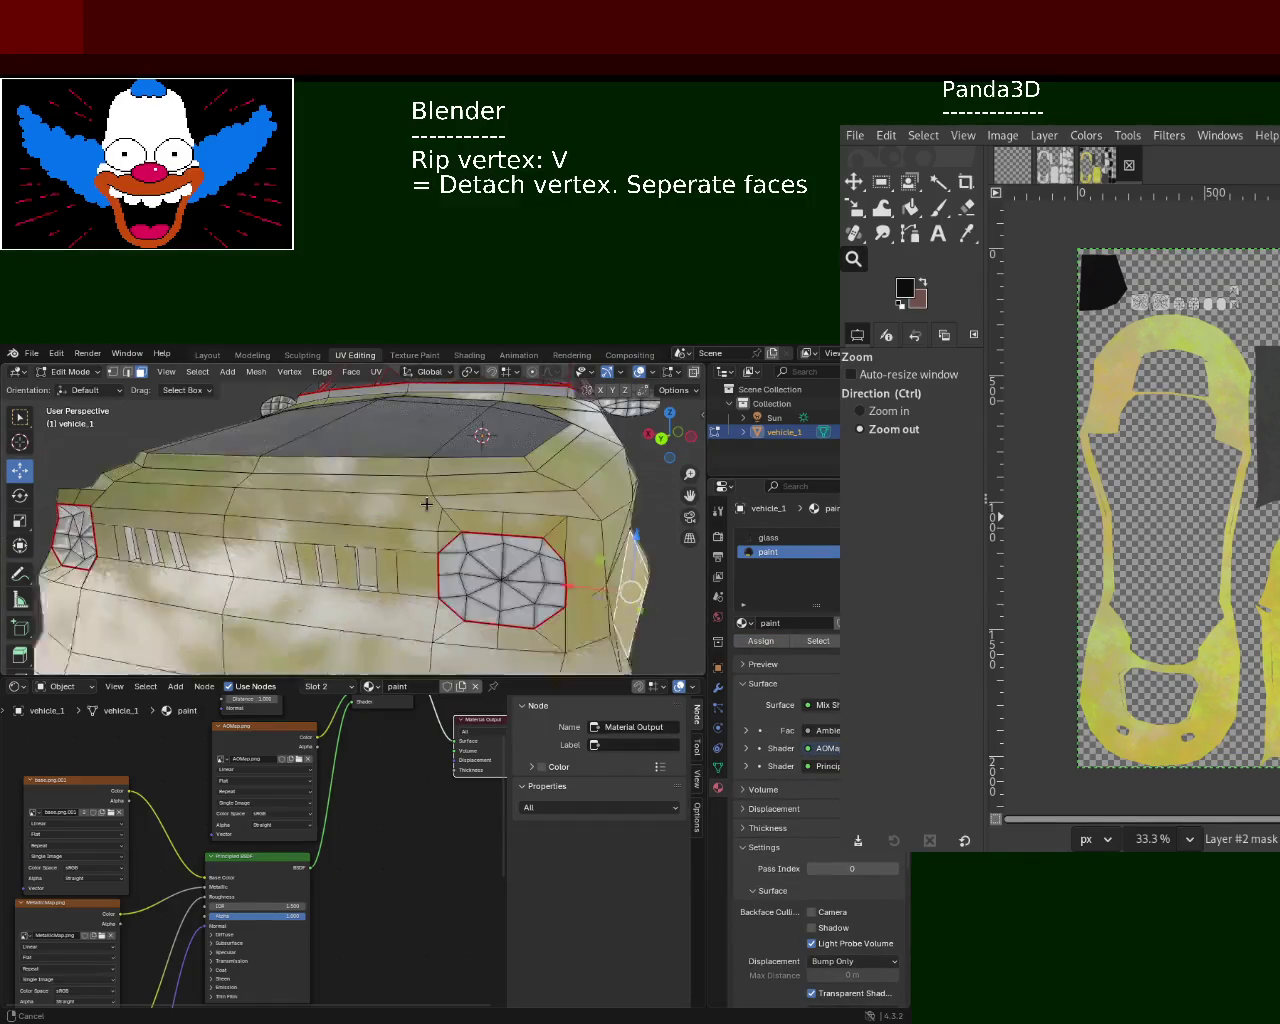
scroll(426, 503, down, 5)
mouse_move(426, 503)
middle_down()
mouse_move(398, 538)
mouse_move(400, 560)
middle_up()
key(ctrl+s)
click(32, 354)
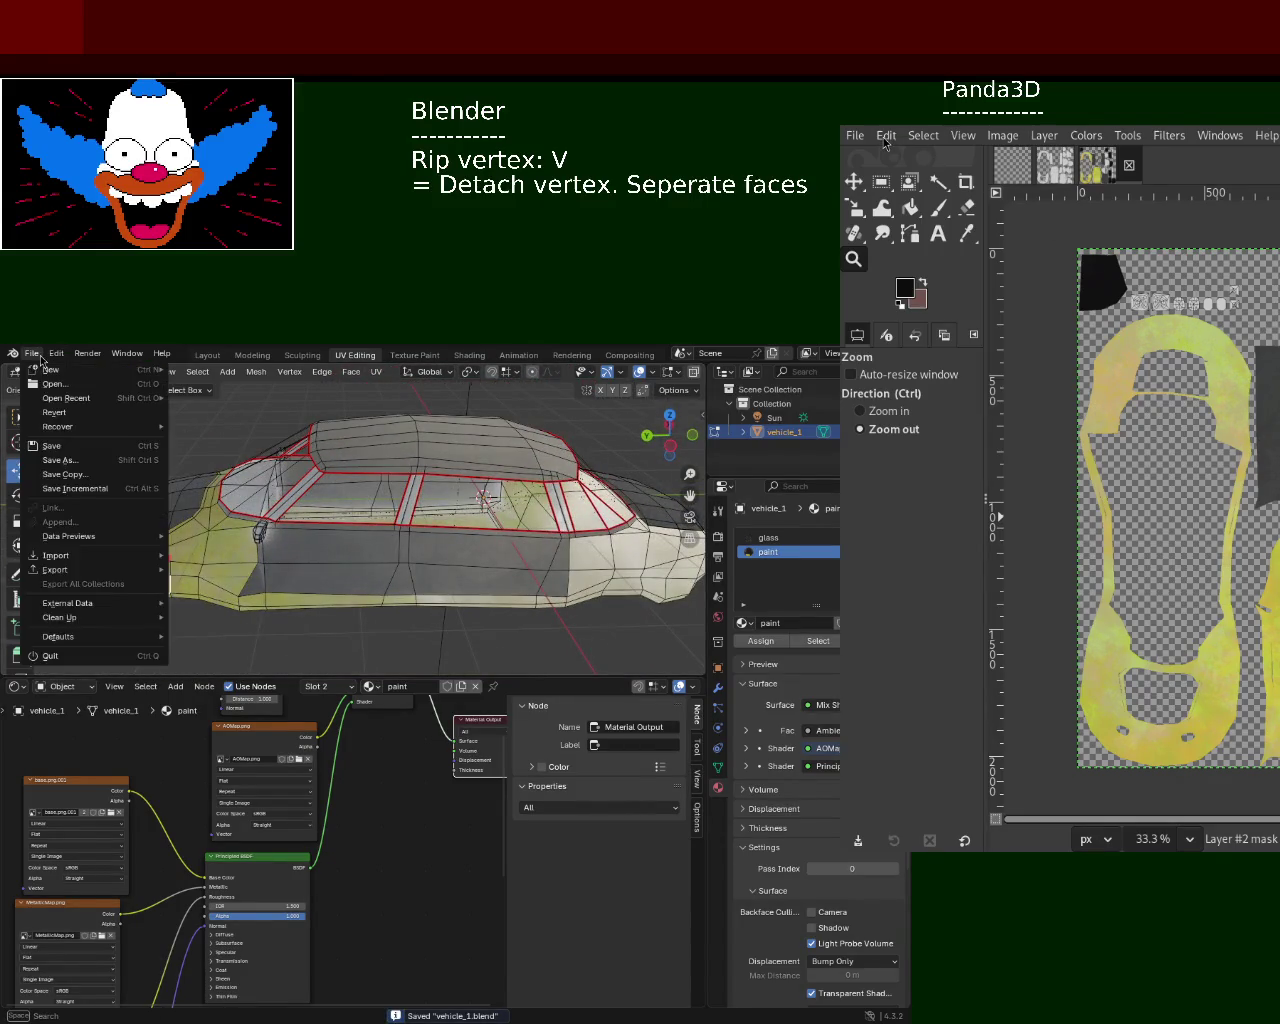
- Browse the File > Export formats, return to Object Mode, and reopen the Export list
mouse_move(56, 569)
click(240, 658)
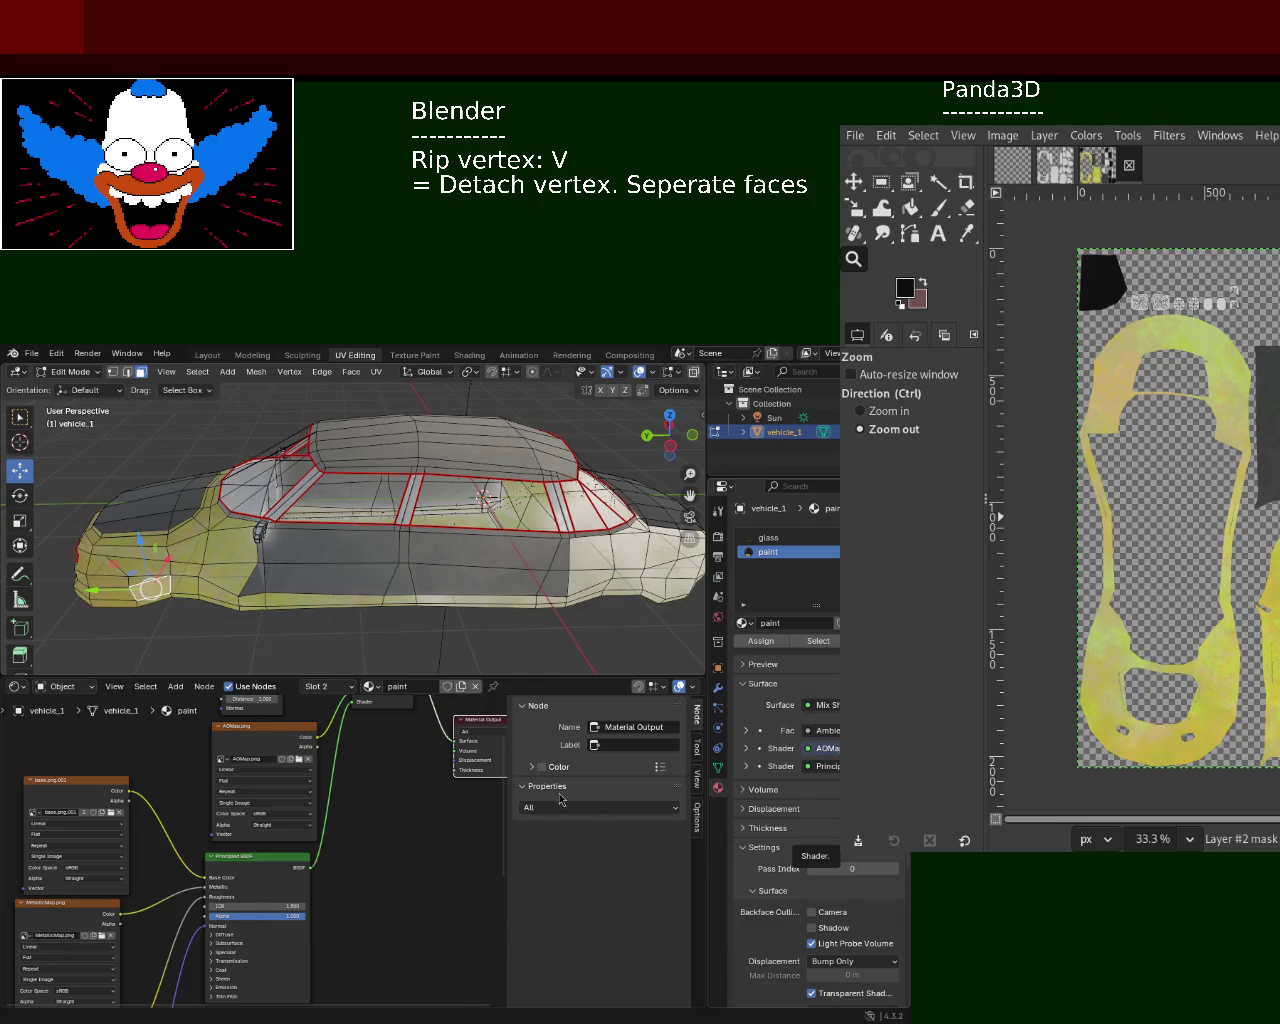
key(Tab)
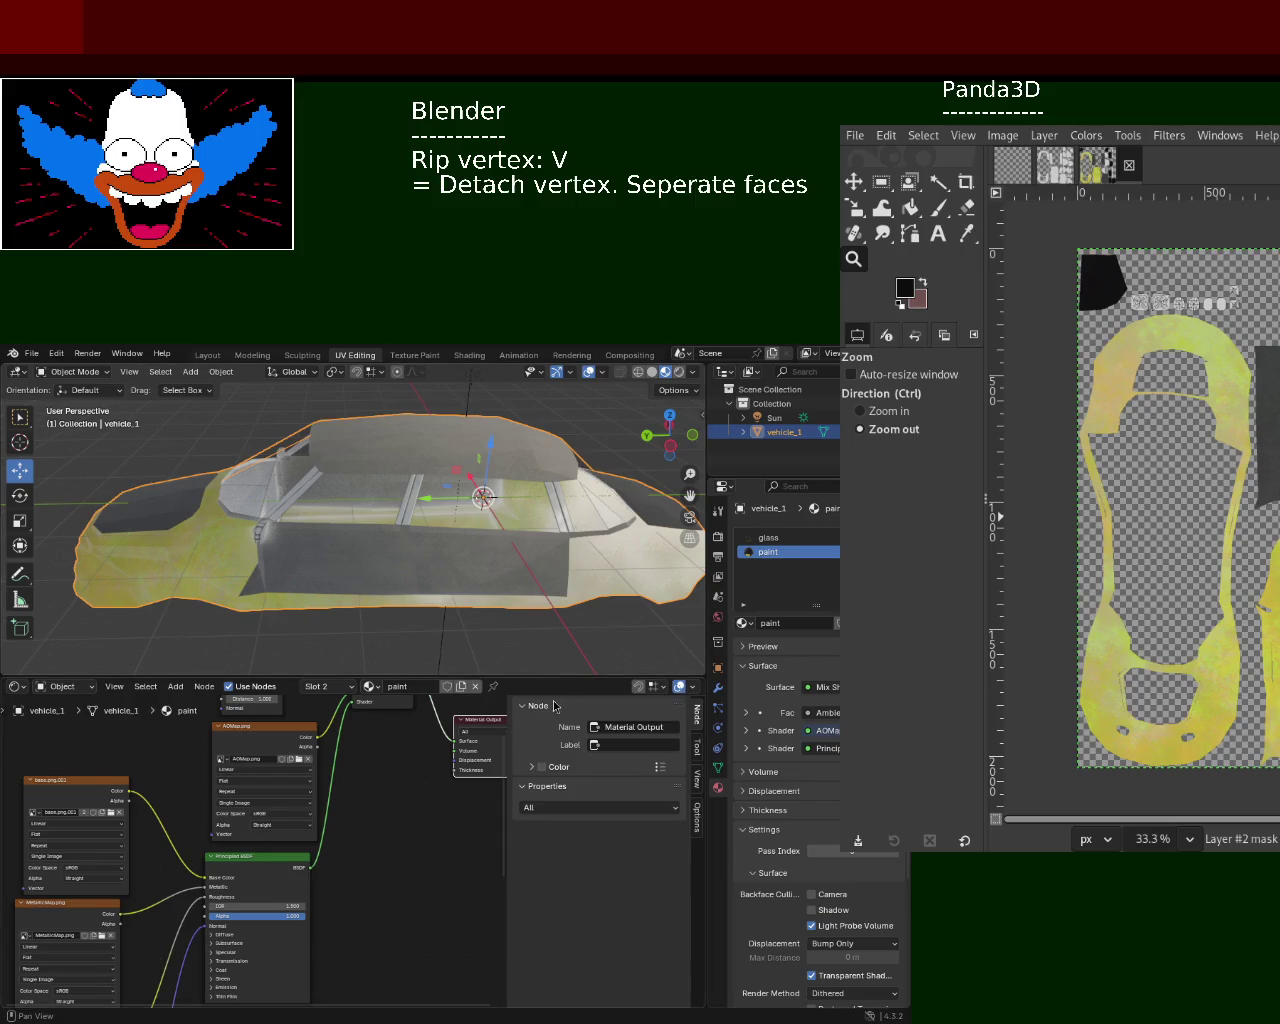
click(32, 355)
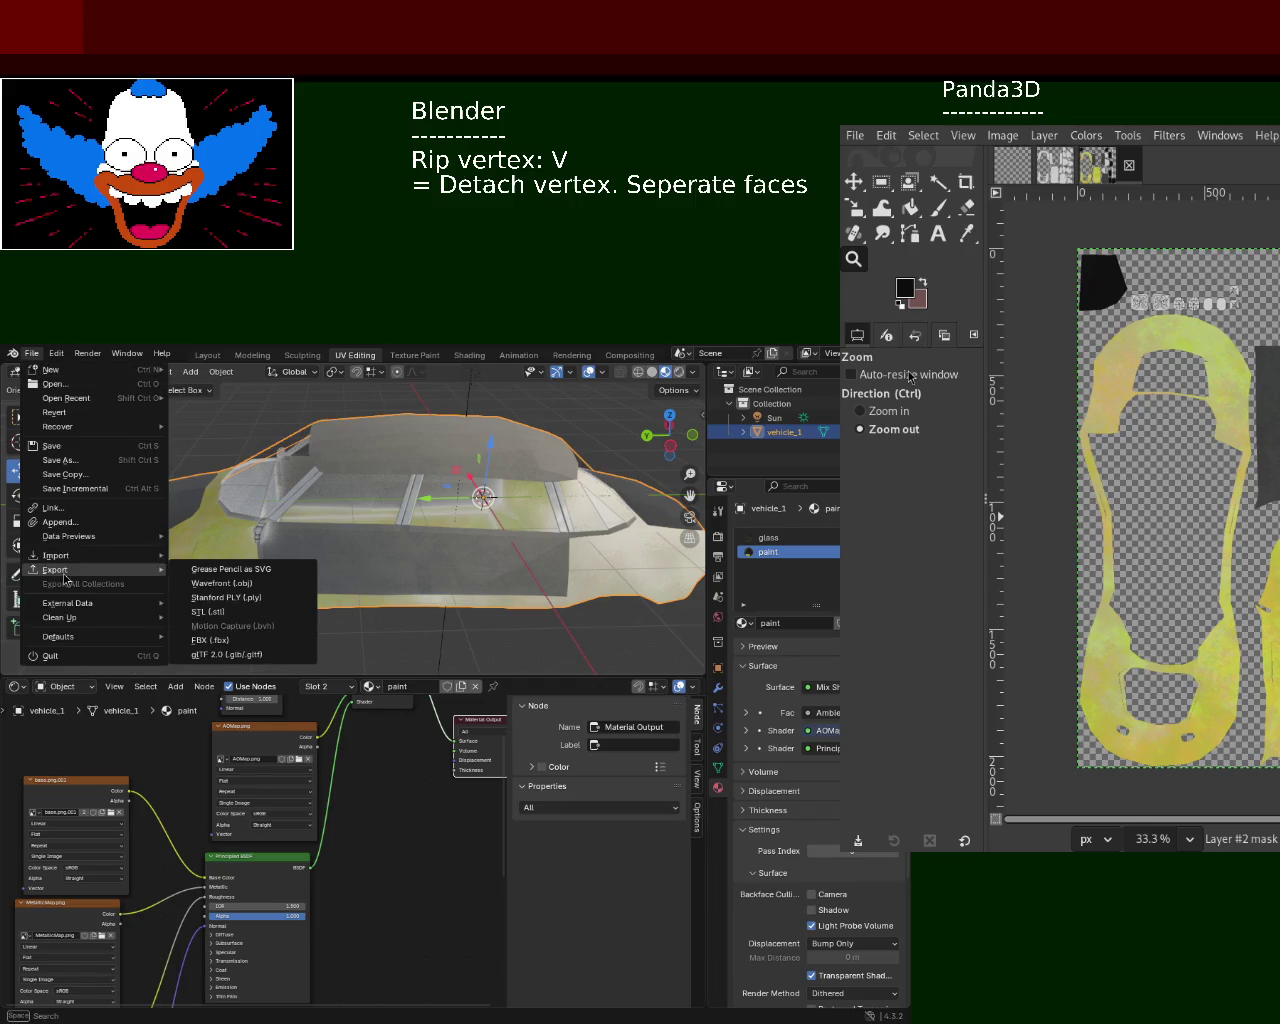
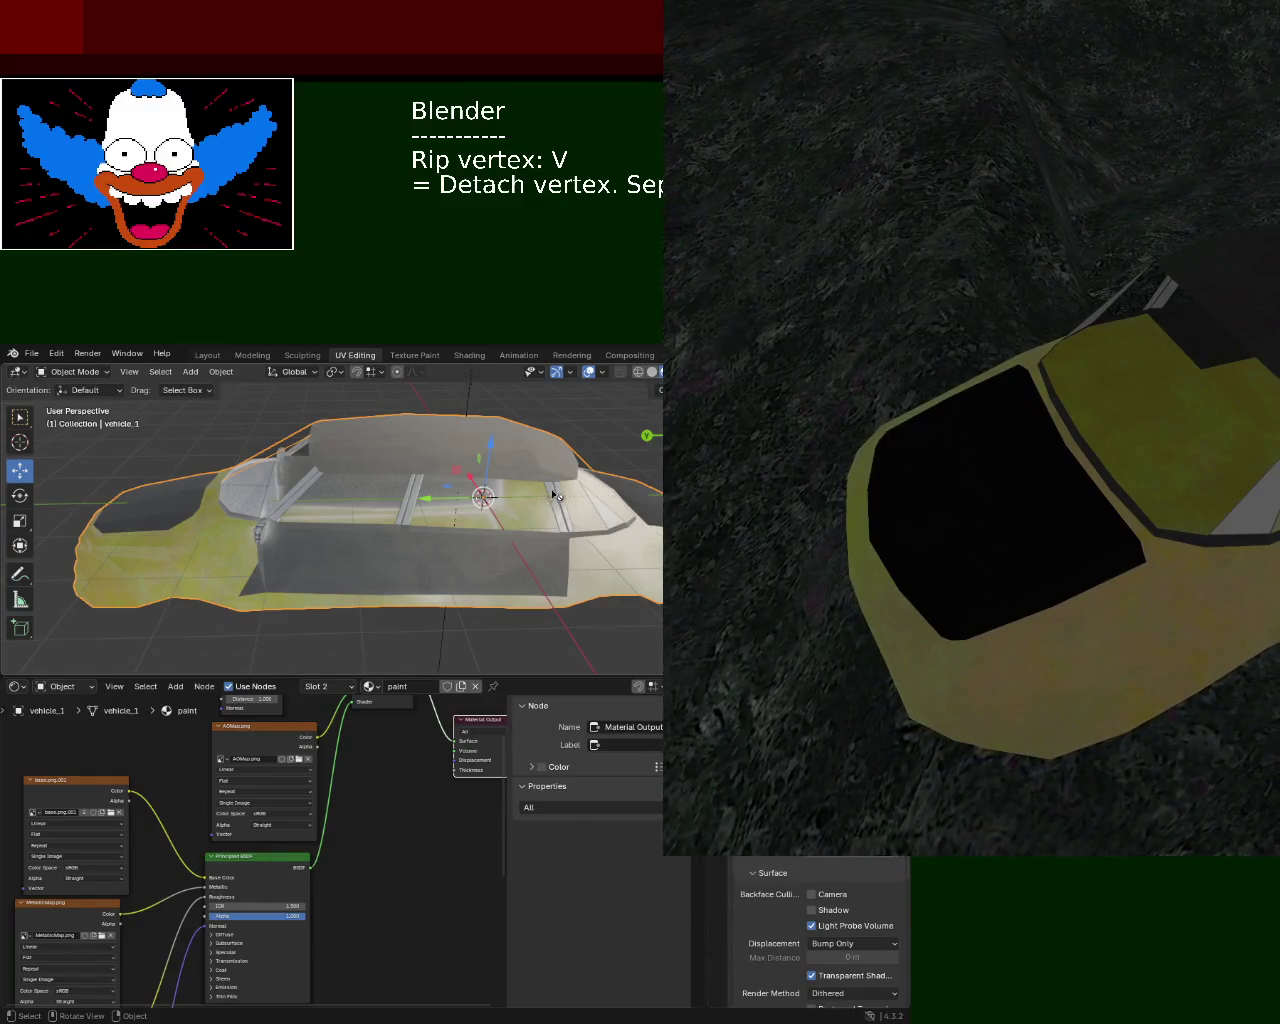
- Rename the paint material's base.png.001 Image Texture node to 'base' in the Node sidebar
middle_drag(395, 897, 310, 847)
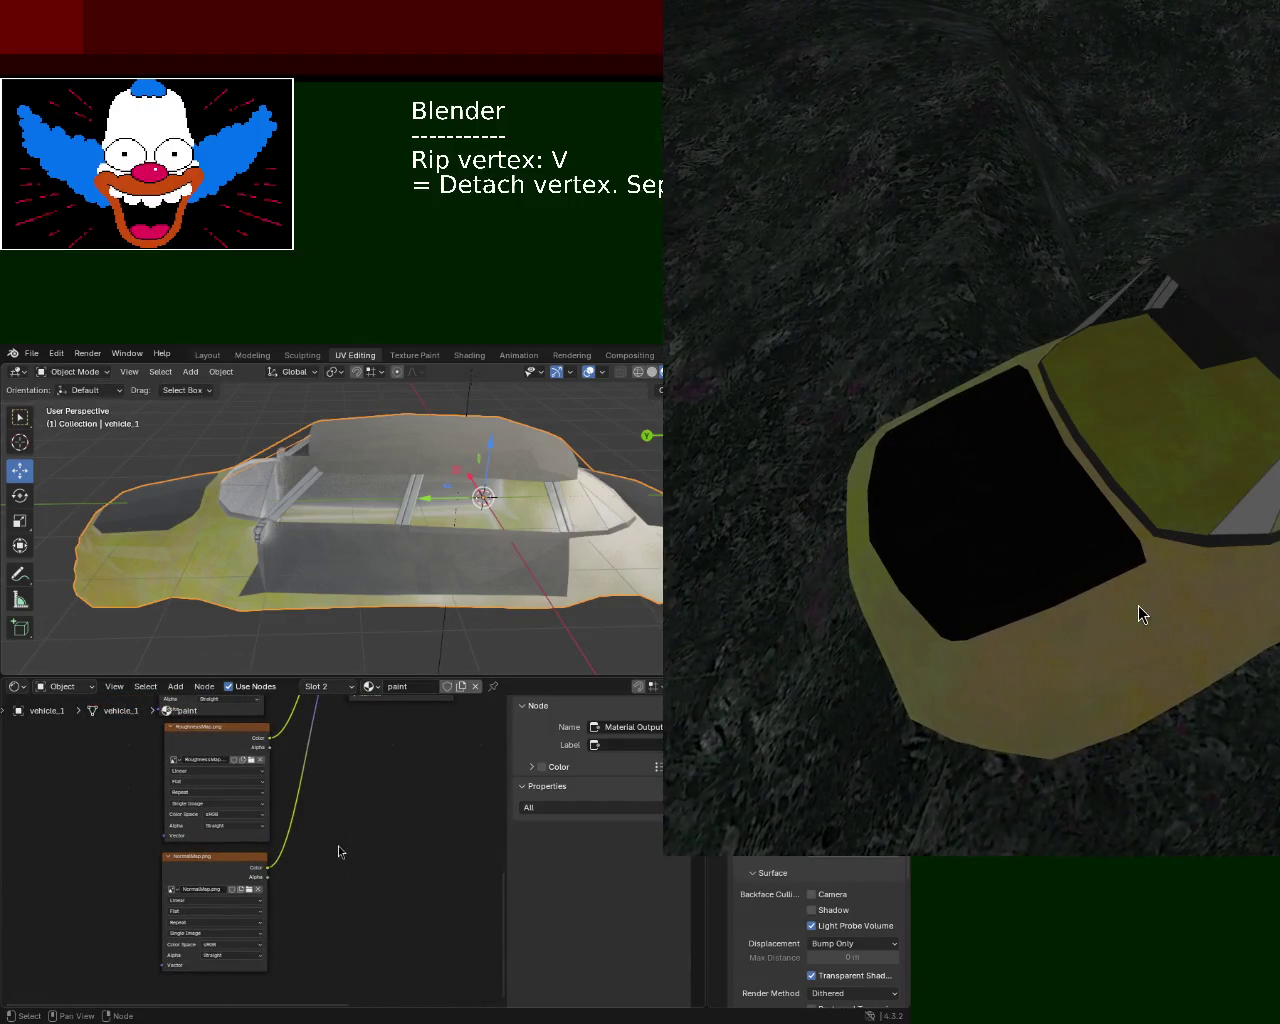
mouse_move(341, 813)
middle_down()
mouse_move(349, 961)
mouse_move(400, 874)
mouse_move(393, 963)
mouse_move(306, 957)
middle_up()
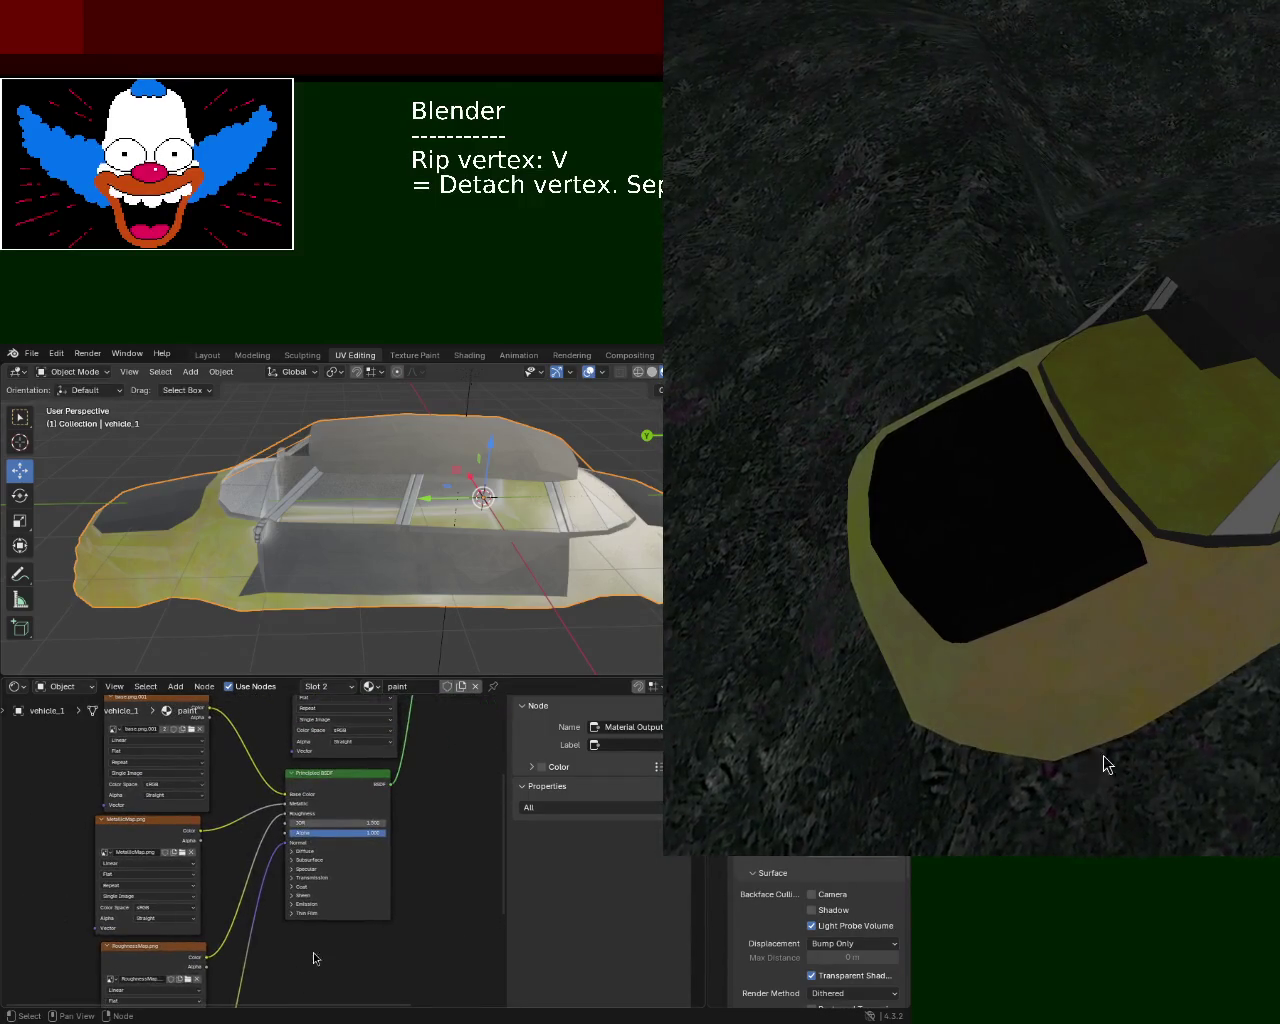
mouse_move(471, 831)
middle_down()
mouse_move(453, 841)
mouse_move(445, 900)
middle_up()
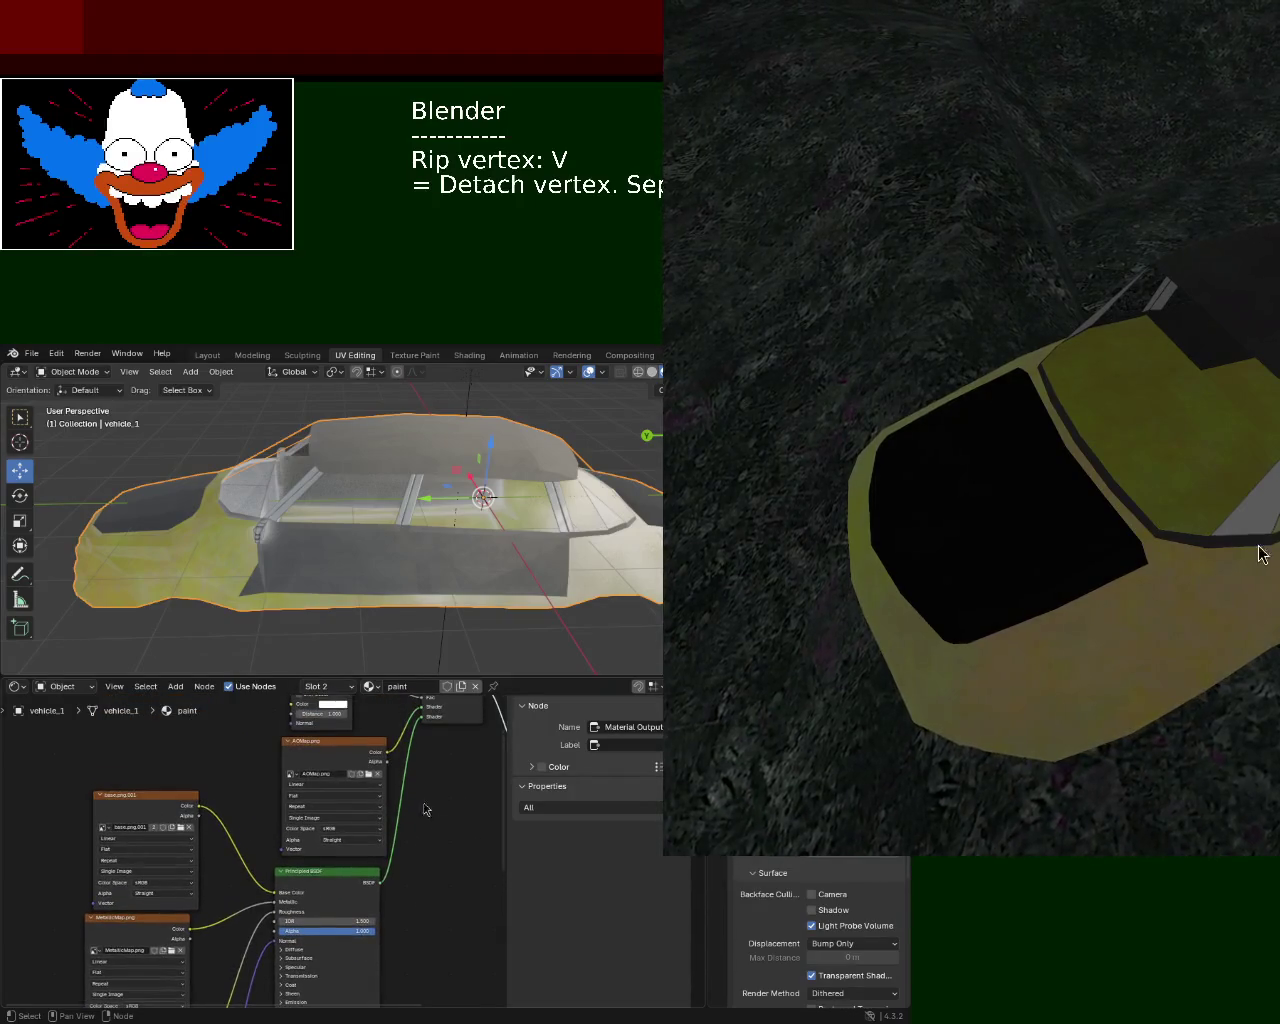
drag(154, 794, 144, 785)
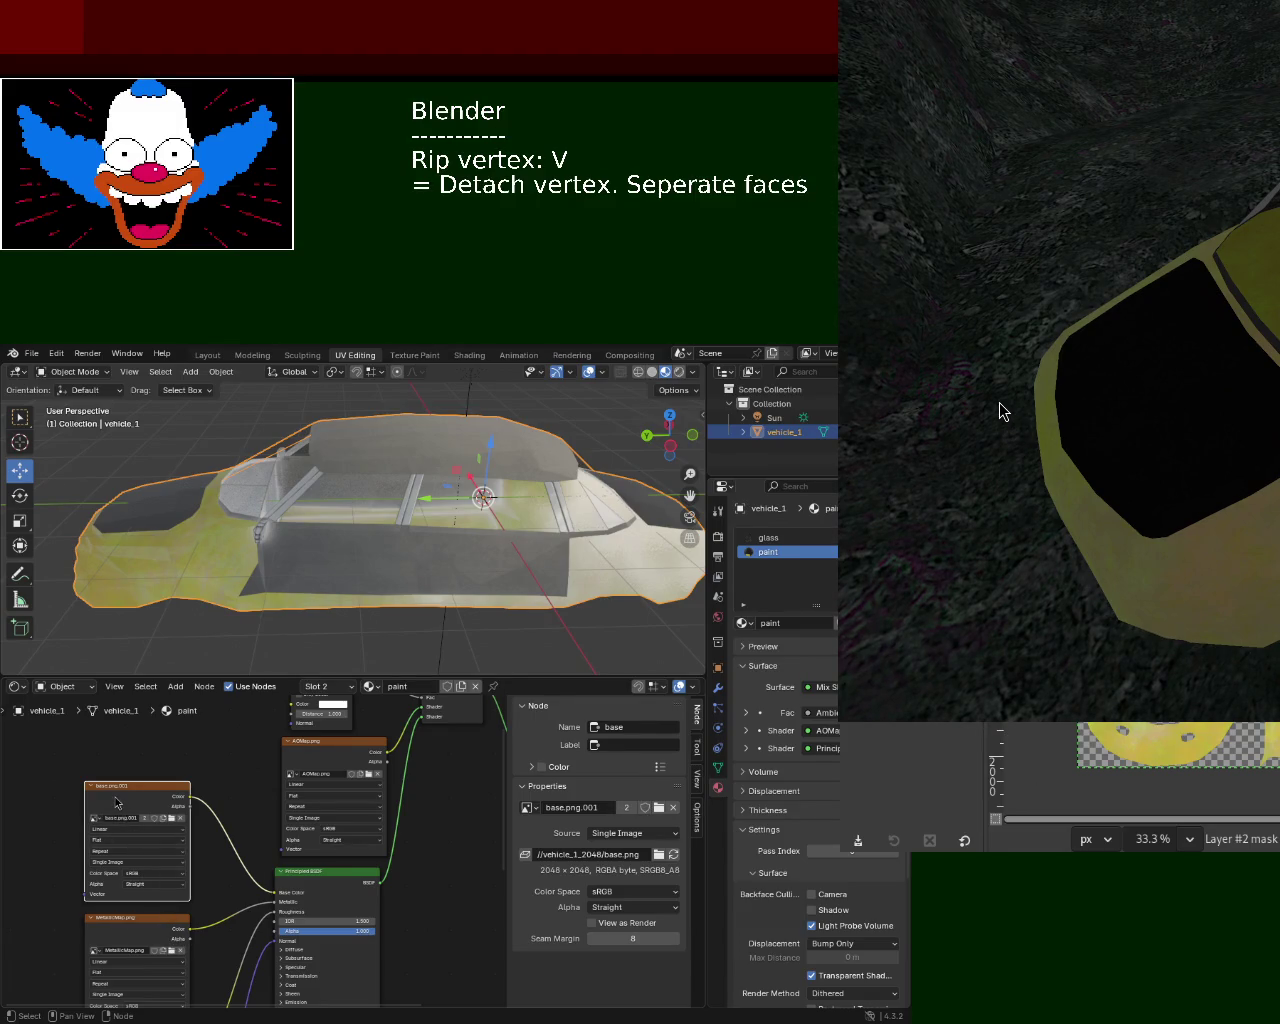
- Rename the metallic and roughness Image Texture nodes MetallicMap and RoughnessMap
middle_drag(262, 862, 260, 771)
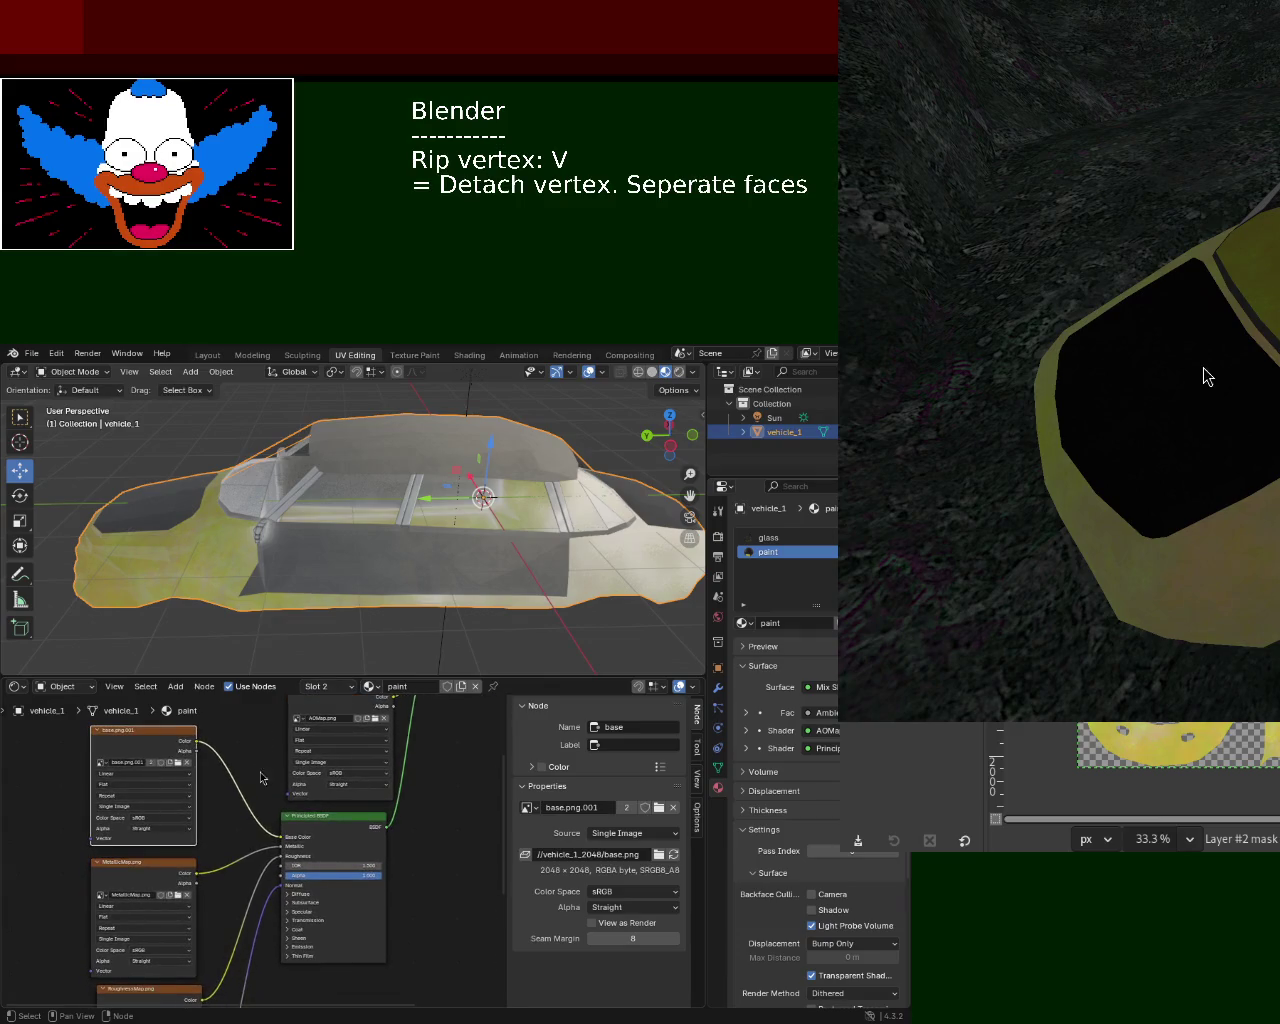
click(155, 873)
text(MetallicMap)
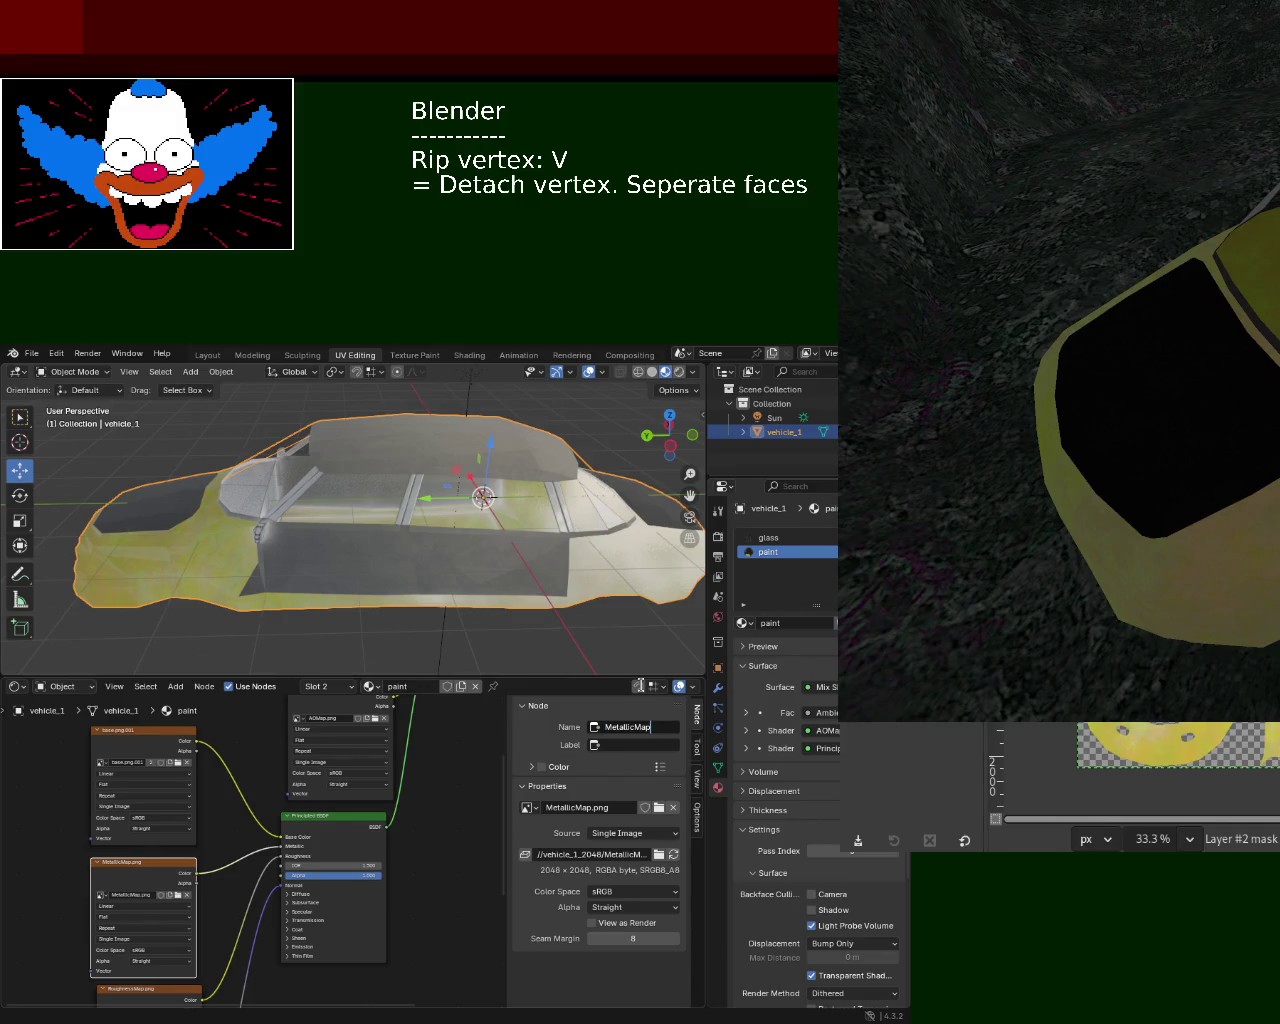
middle_drag(226, 836, 235, 765)
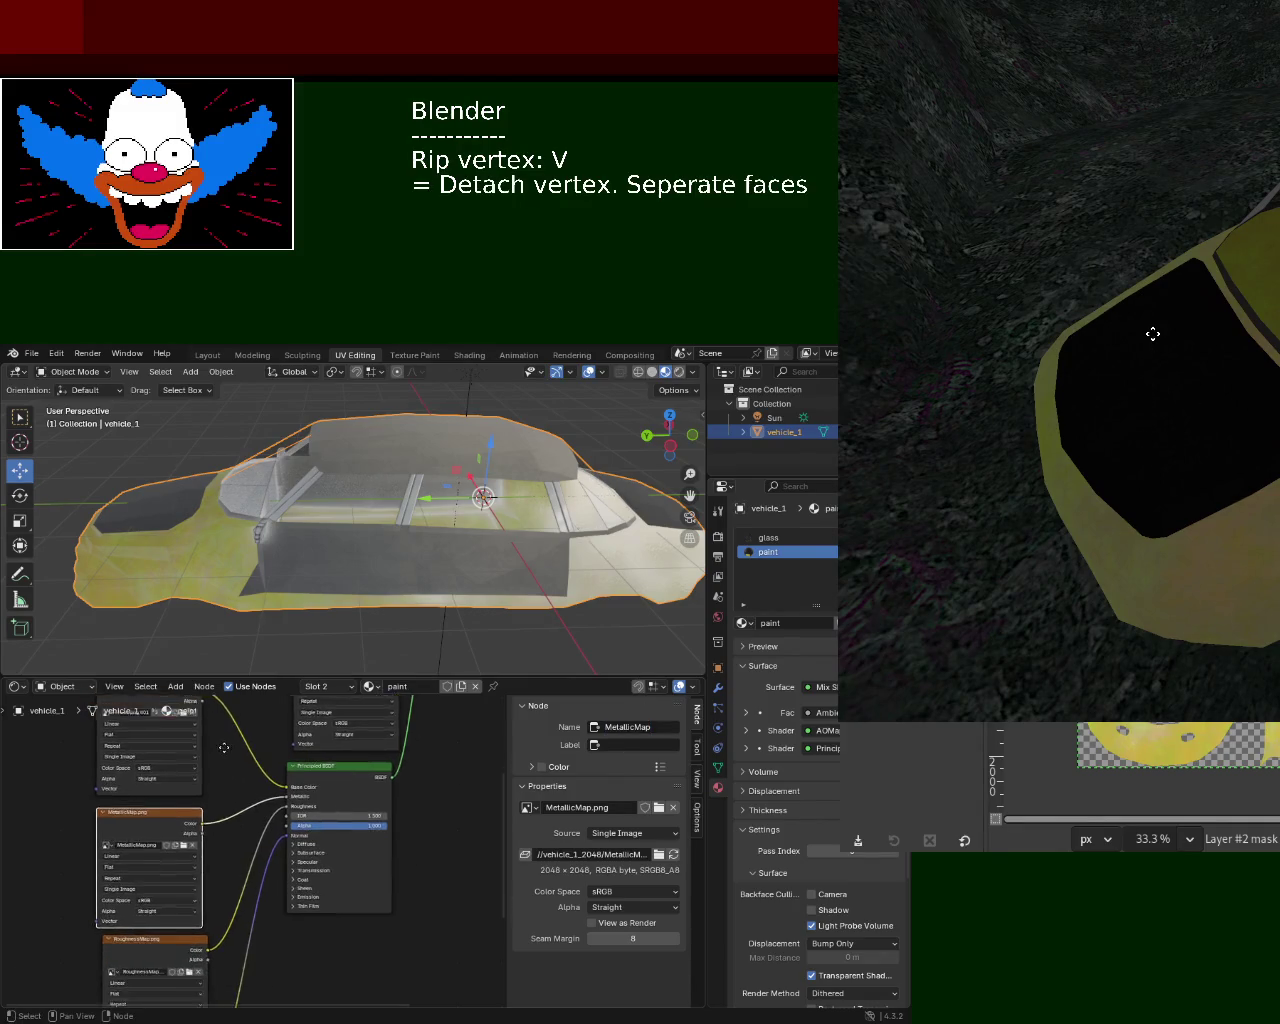
click(150, 916)
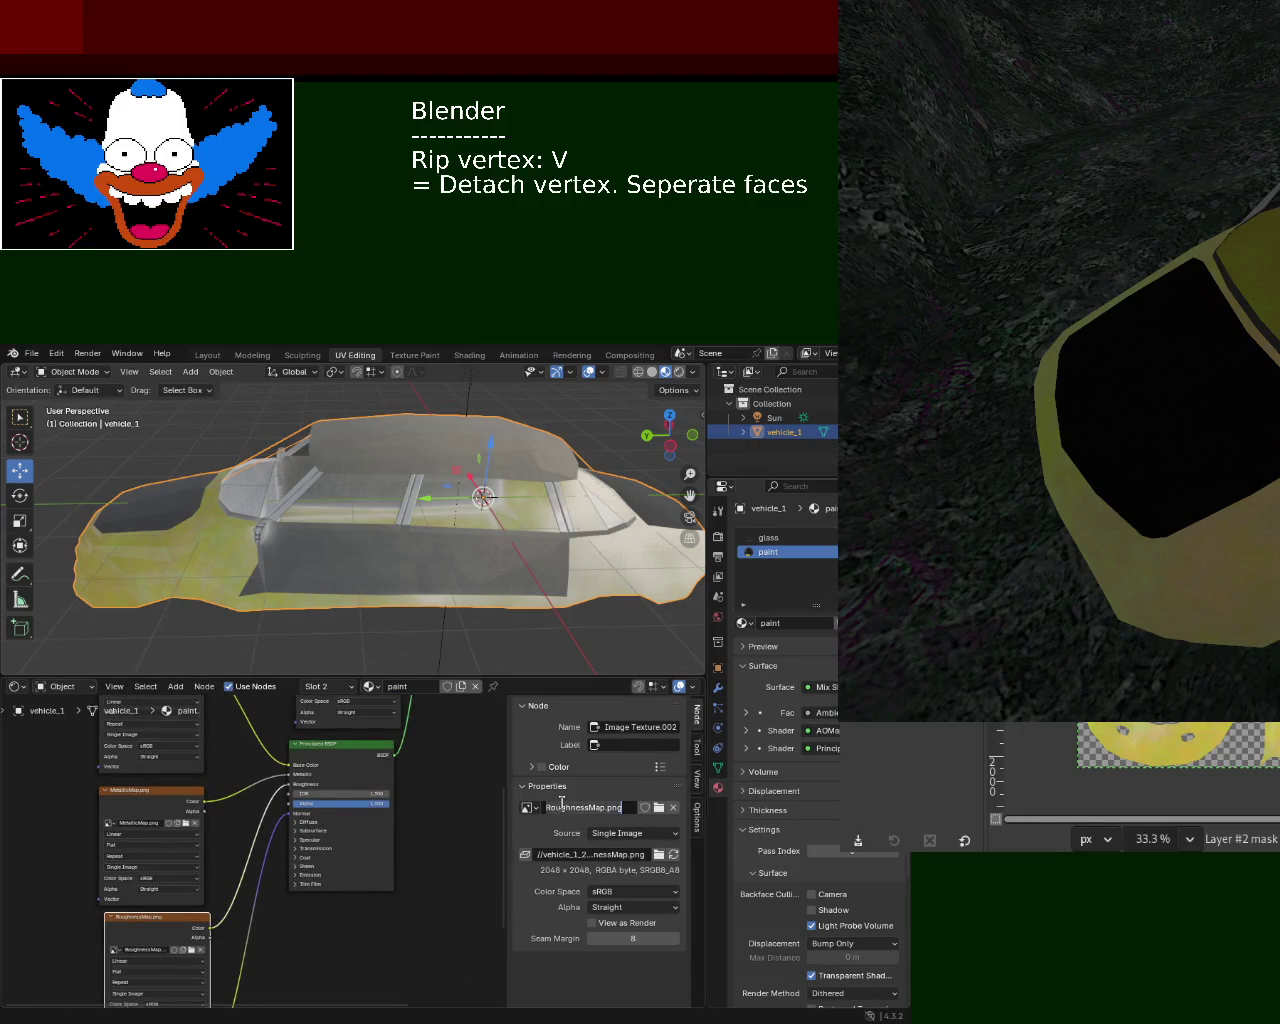
key(Escape)
text(RoughnessMap)
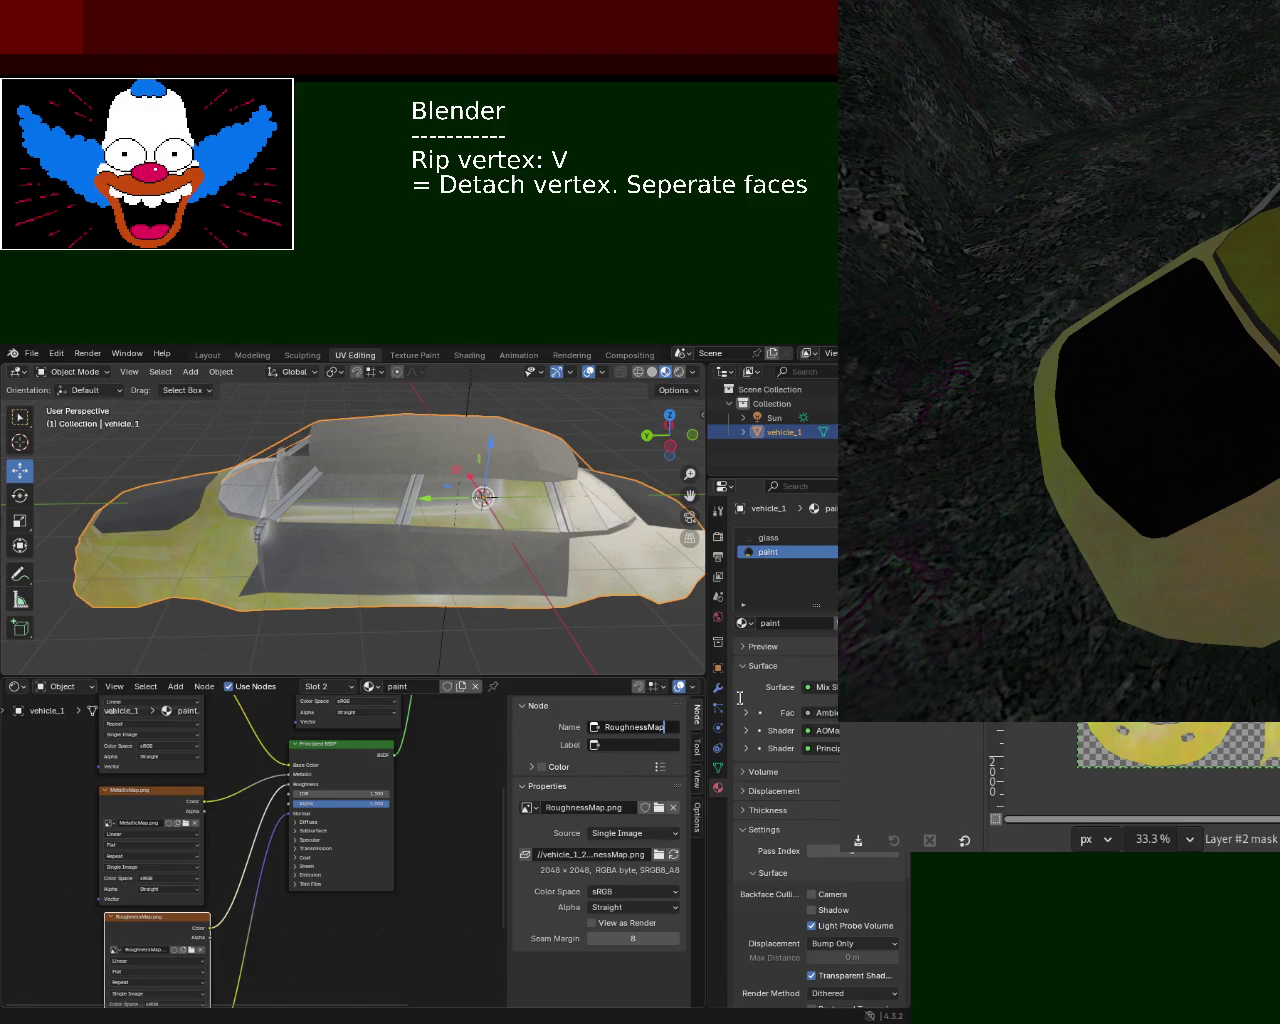
- Rename the normal and AO texture nodes NormalMap and AOMap, then save vehicle_1.blend
middle_drag(320, 967, 309, 857)
click(130, 940)
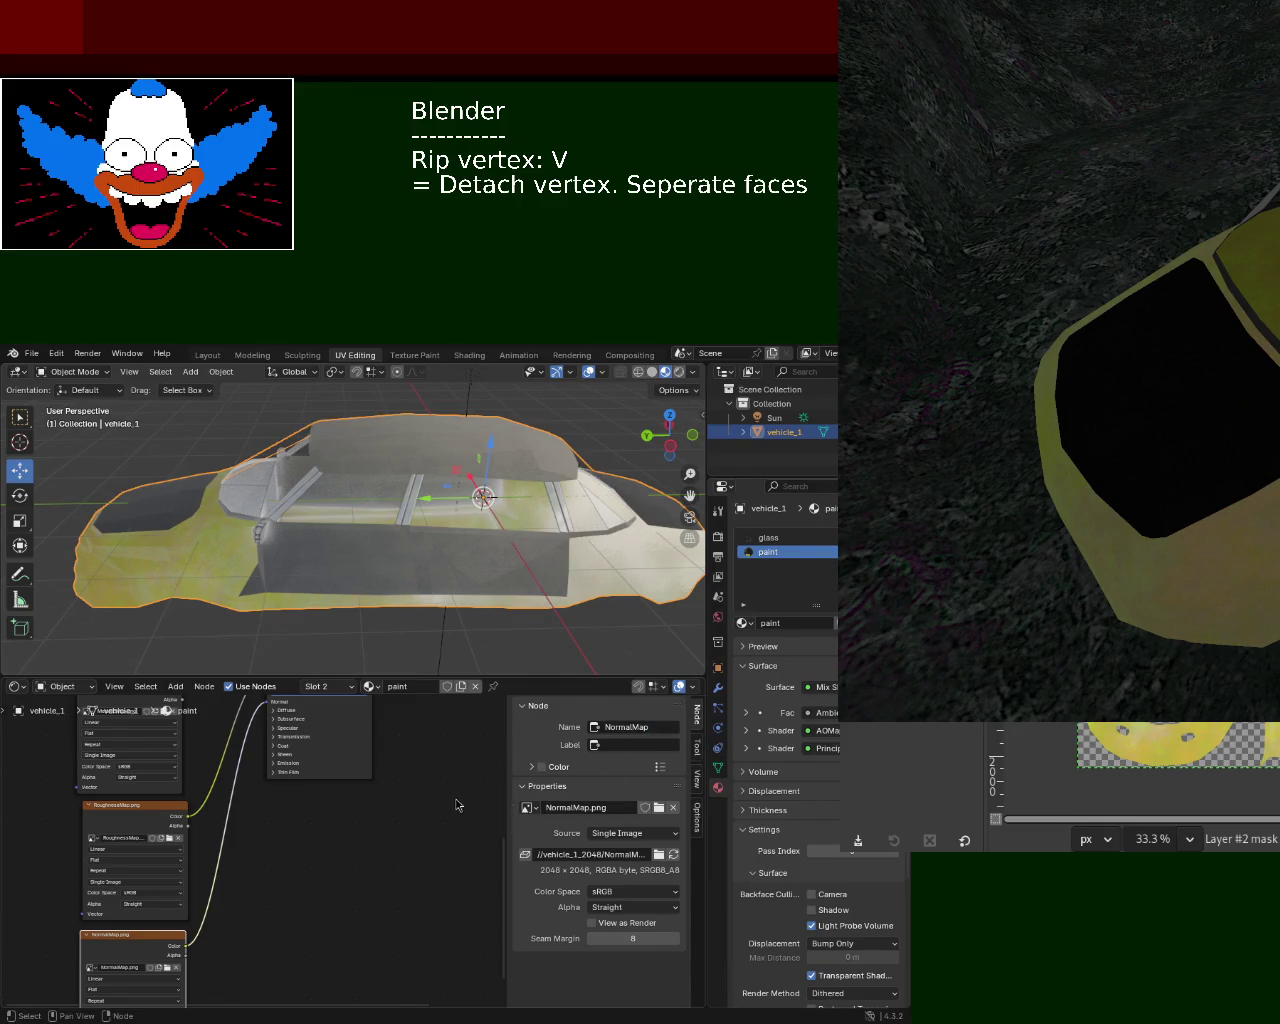
middle_drag(457, 804, 399, 739)
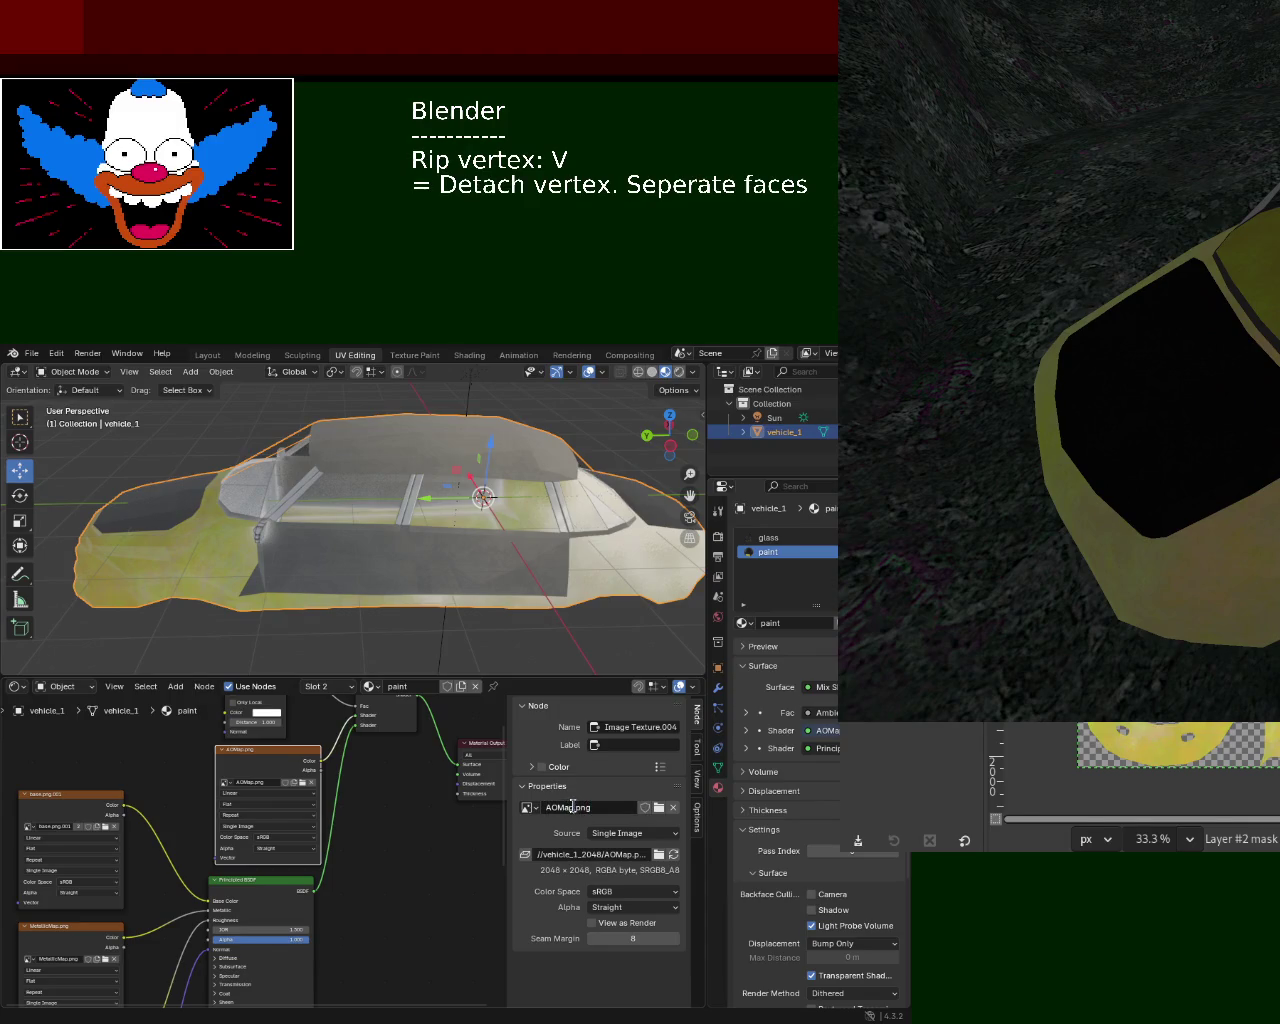
click(659, 728)
text(AOMap)
key(Return)
key(ctrl+s)
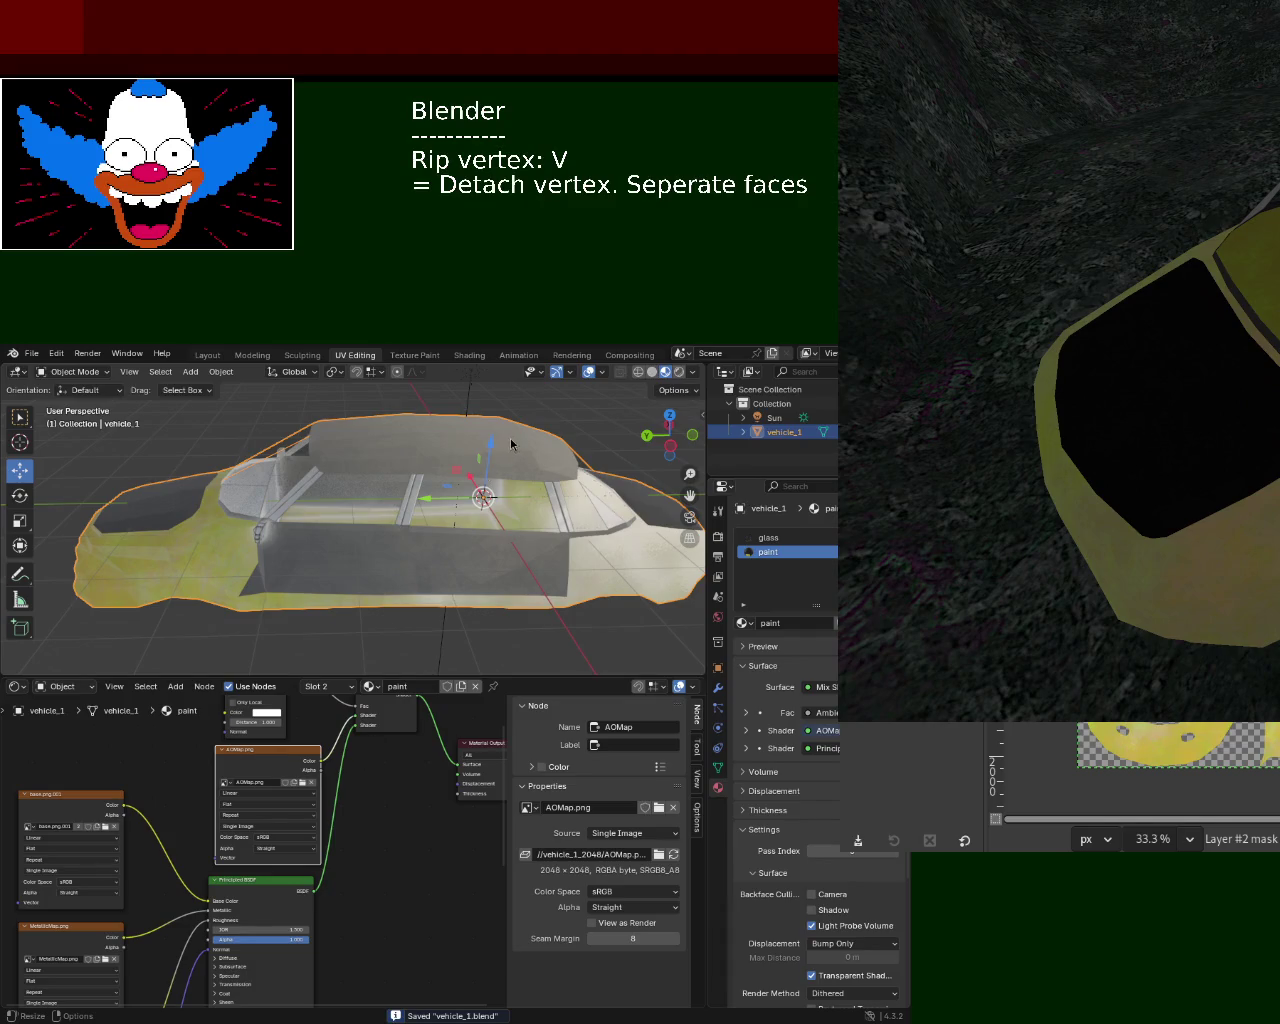
- Choose glTF 2.0 (.glb/.gltf) as the export format for the car
click(32, 354)
mouse_move(56, 569)
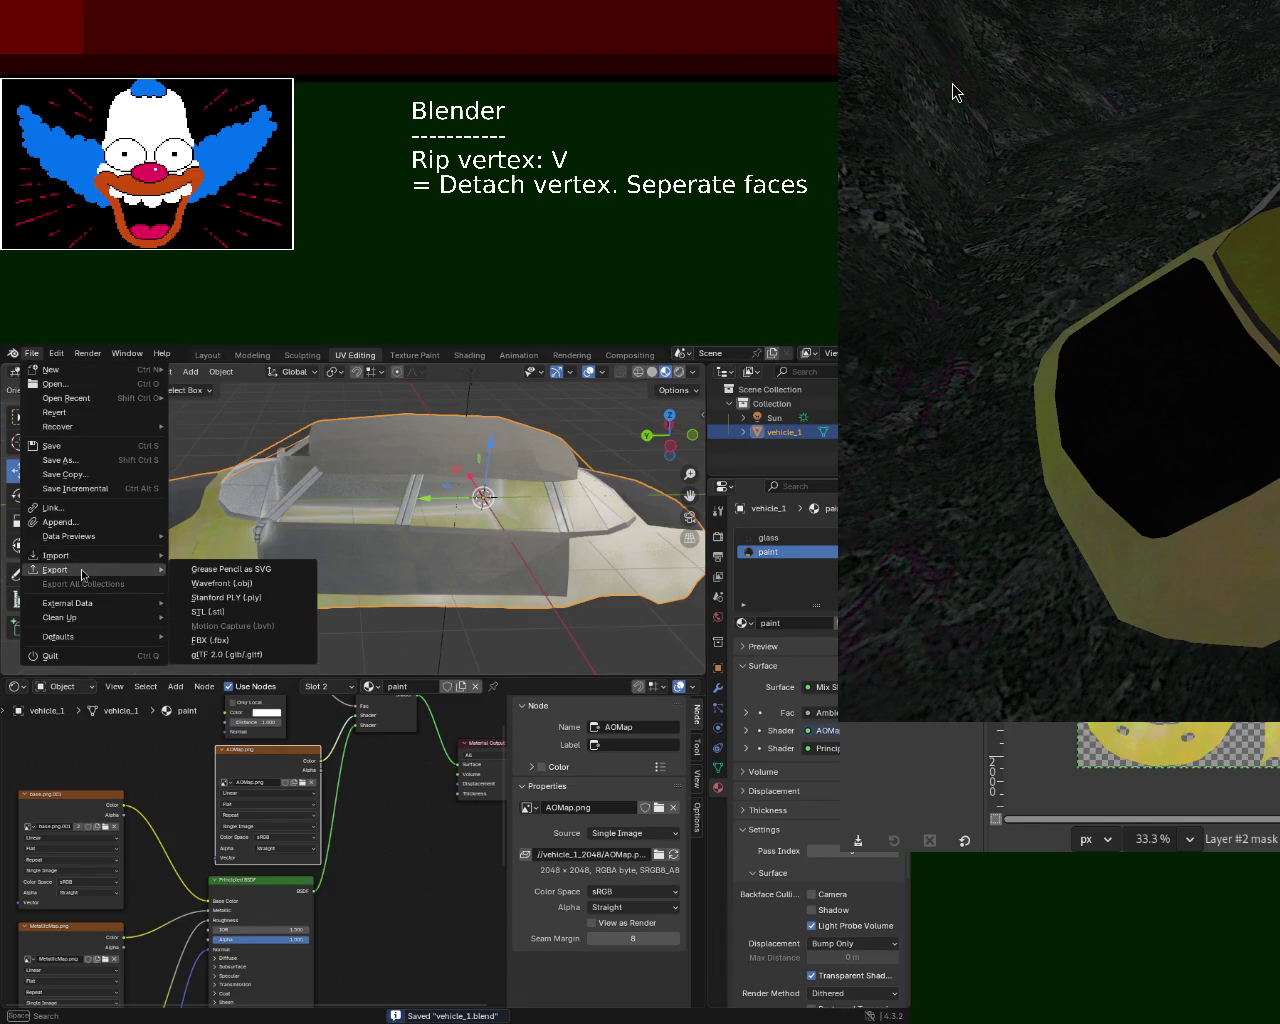
click(273, 655)
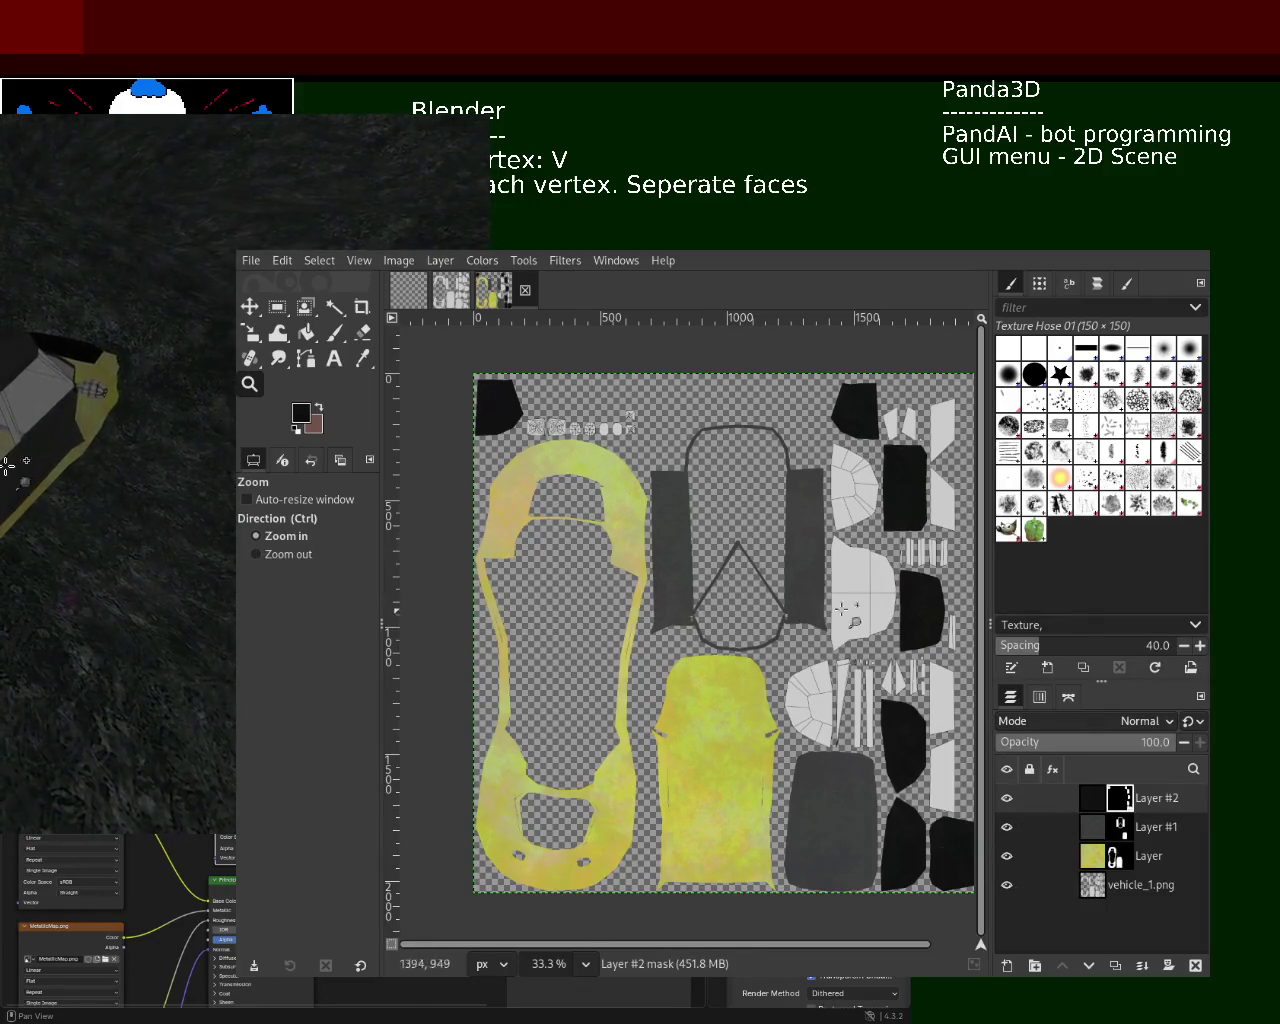
- Zoom the texture to 50% on the central UV islands around the windshield and side panels
ctrl+scroll(933, 486, up, 1)
ctrl+scroll(935, 487, up, 2)
ctrl+scroll(876, 438, up, 2)
ctrl+scroll(876, 438, up, 1)
ctrl+scroll(876, 438, down, 2)
ctrl+scroll(876, 438, down, 2)
ctrl+scroll(876, 438, down, 1)
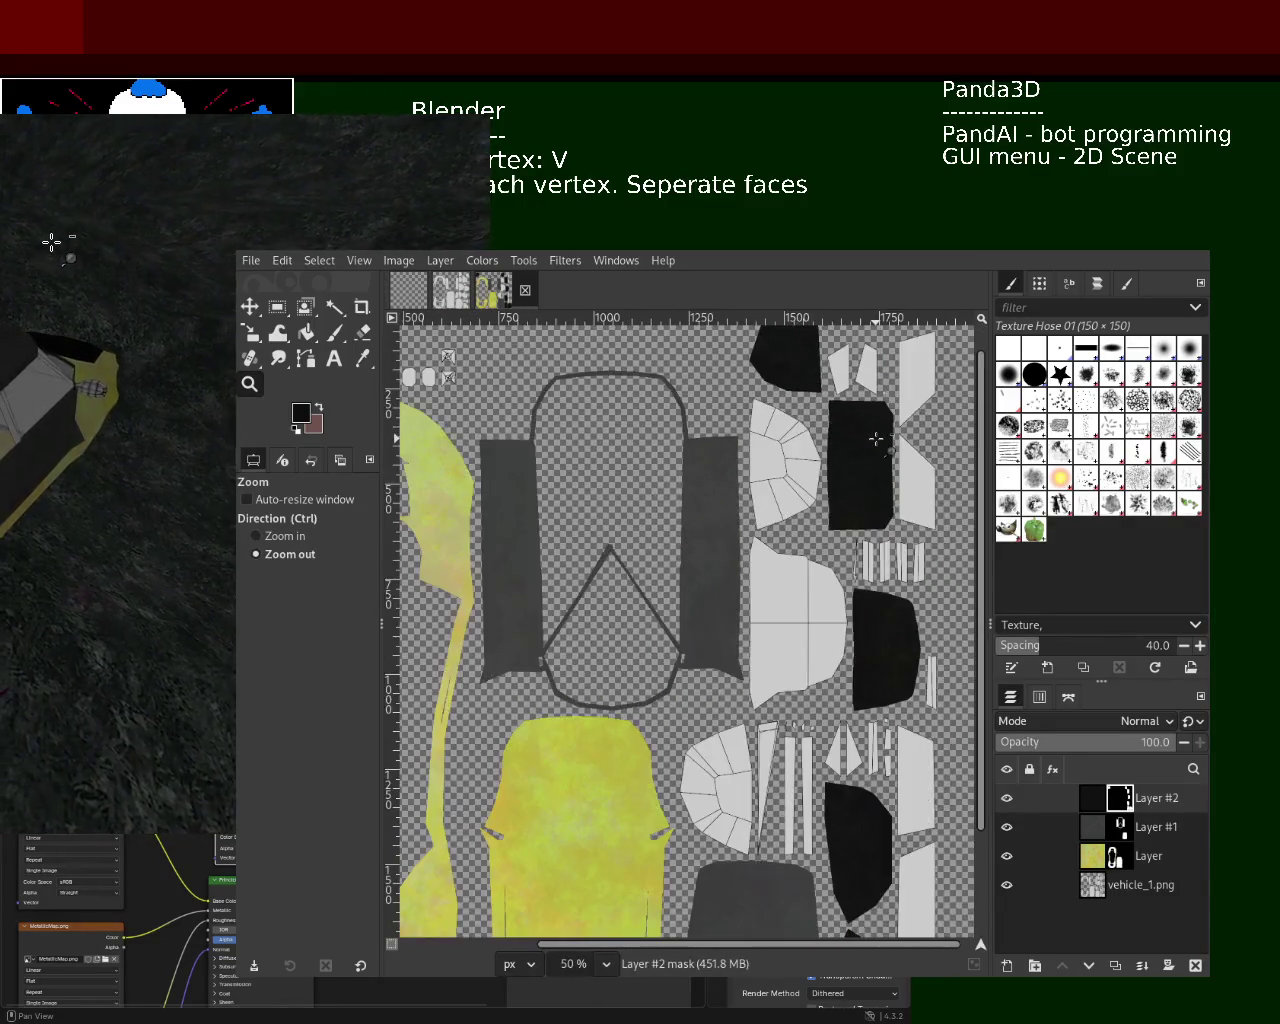
ctrl+scroll(876, 438, down, 1)
click(700, 405)
ctrl+scroll(735, 470, down, 1)
ctrl+scroll(765, 494, up, 1)
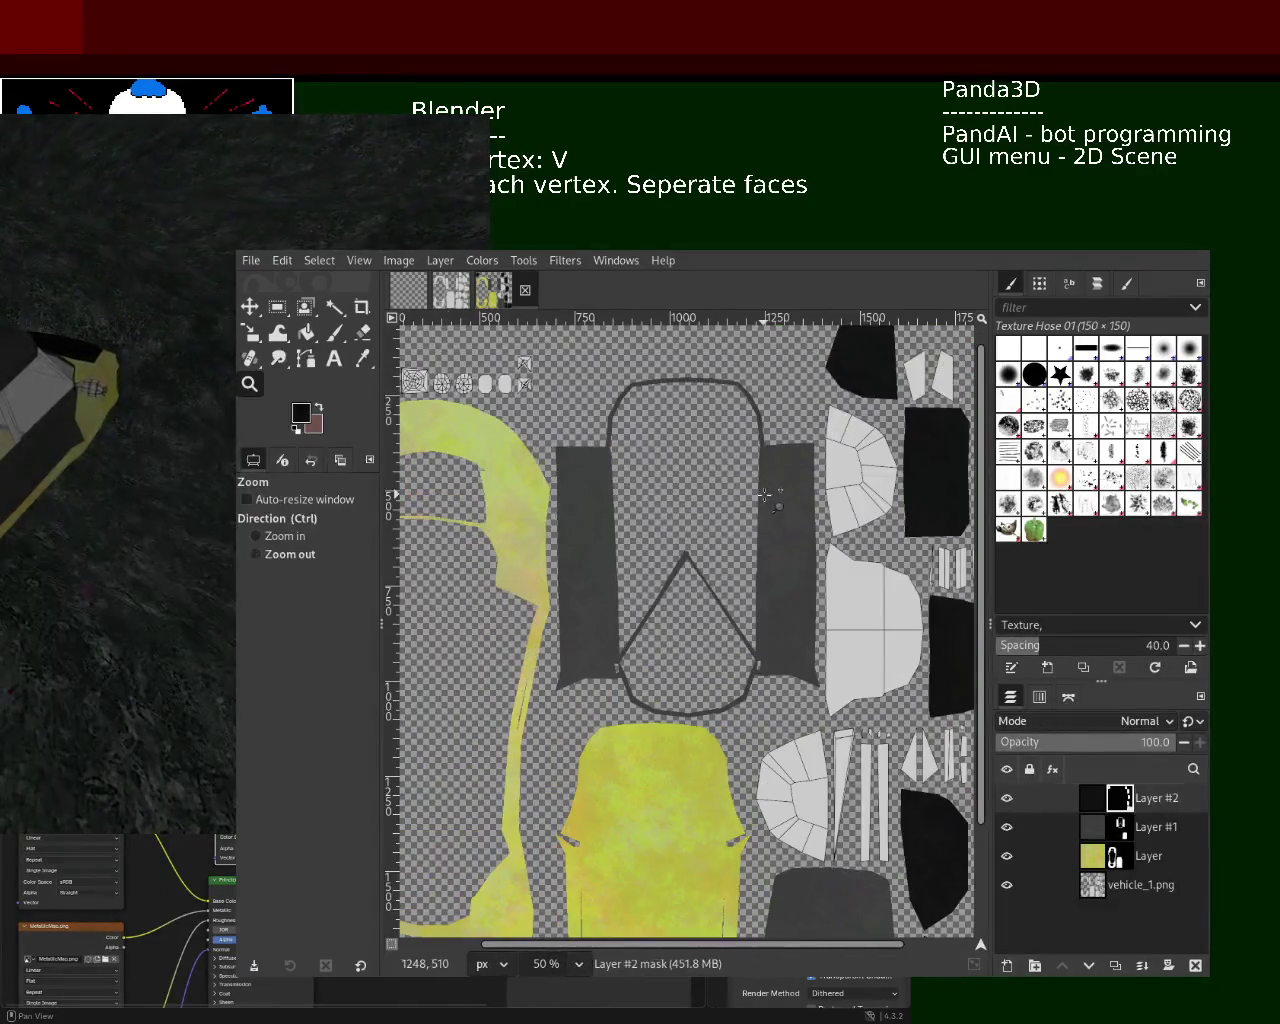
super+drag(636, 622, 1111, 426)
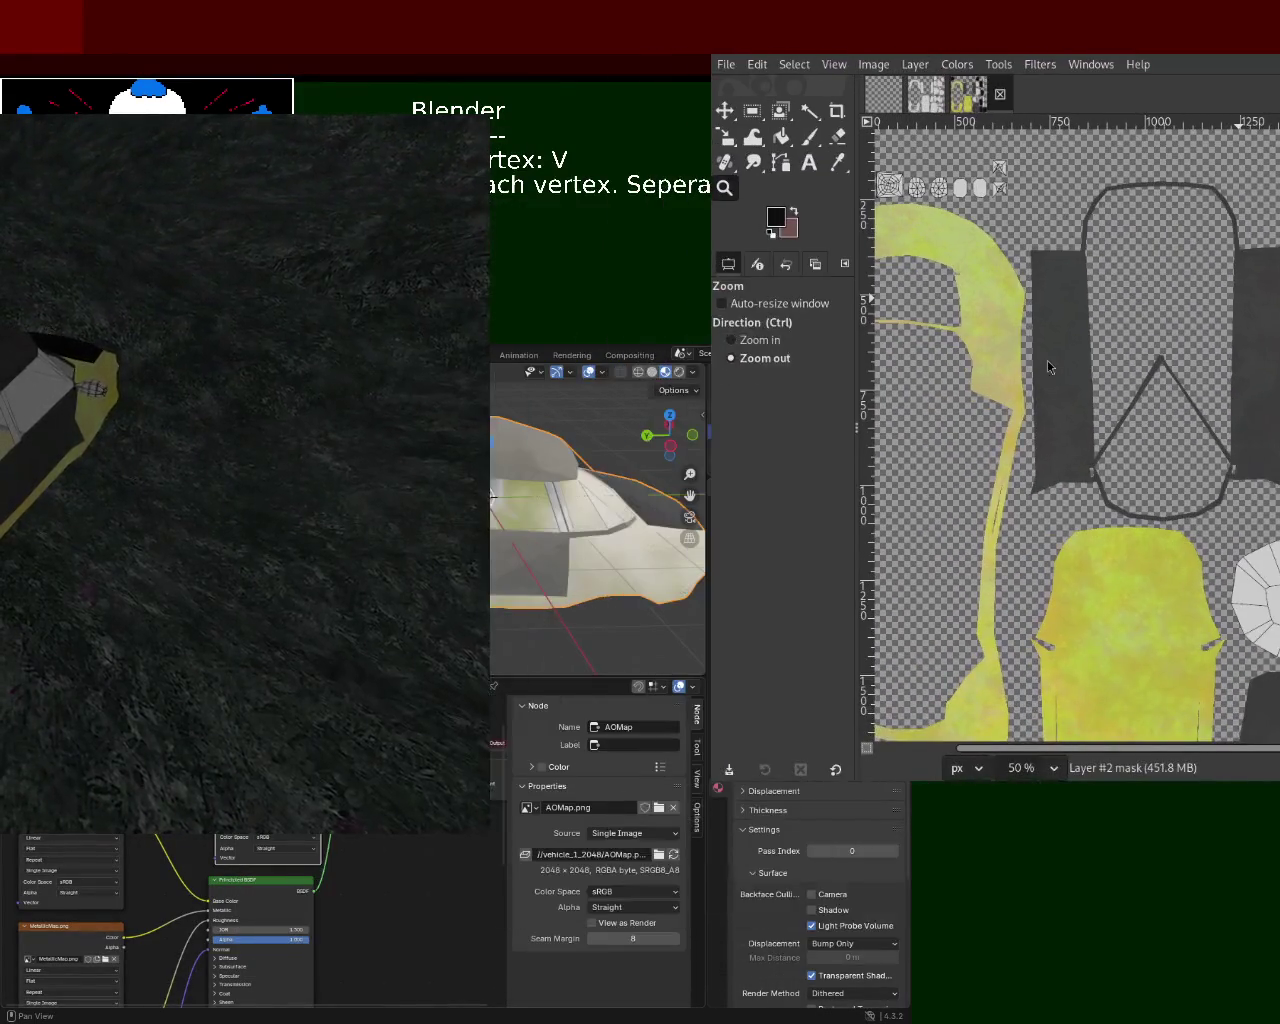
- Orbit the Blender viewport around the yellow car to inspect its side and other angles
middle_drag(311, 297, 588, 526)
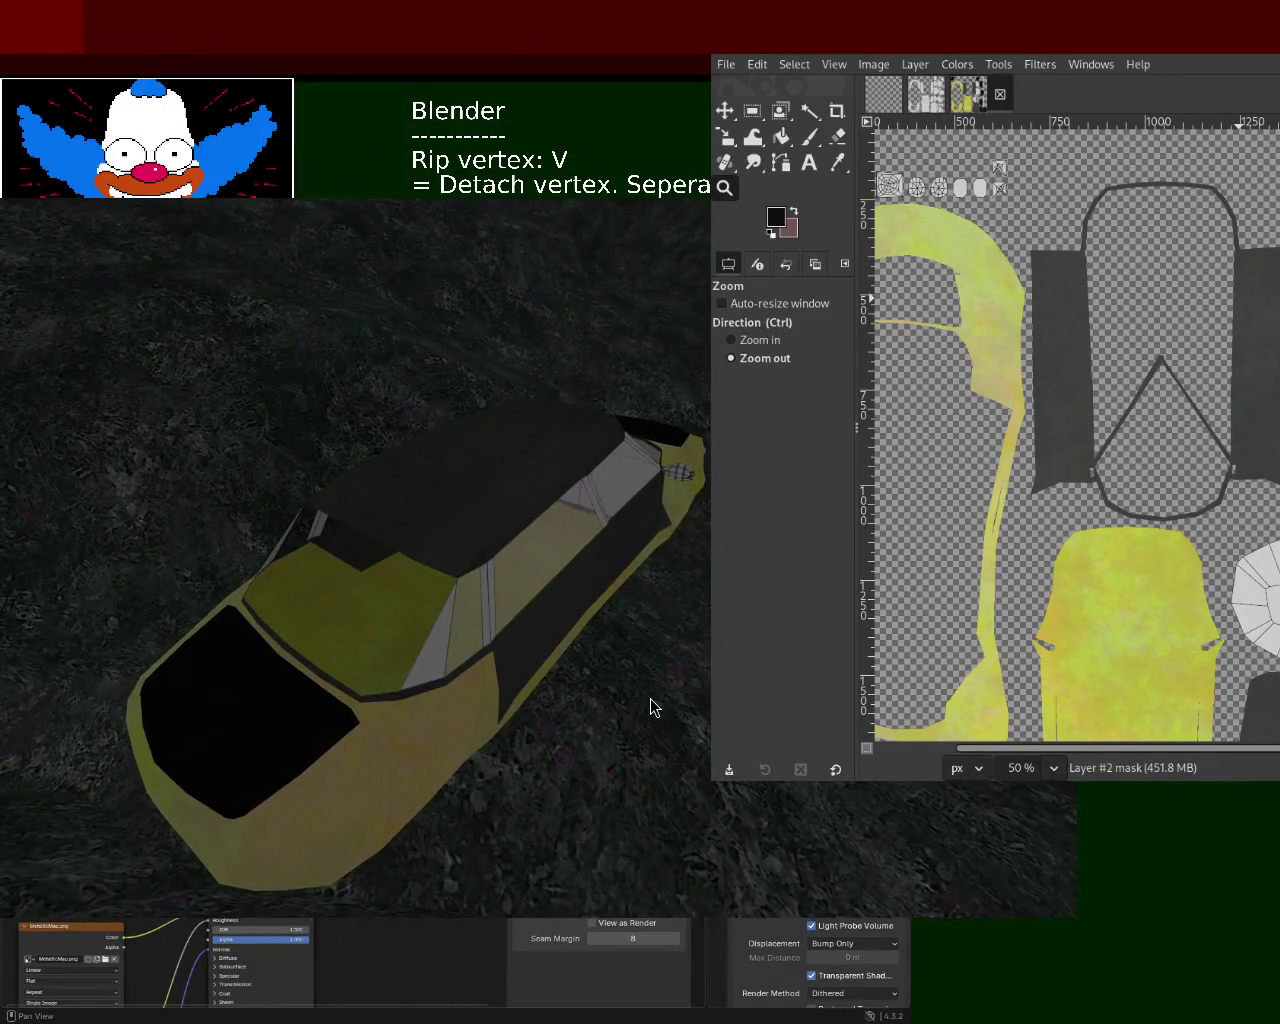
middle_drag(633, 686, 653, 678)
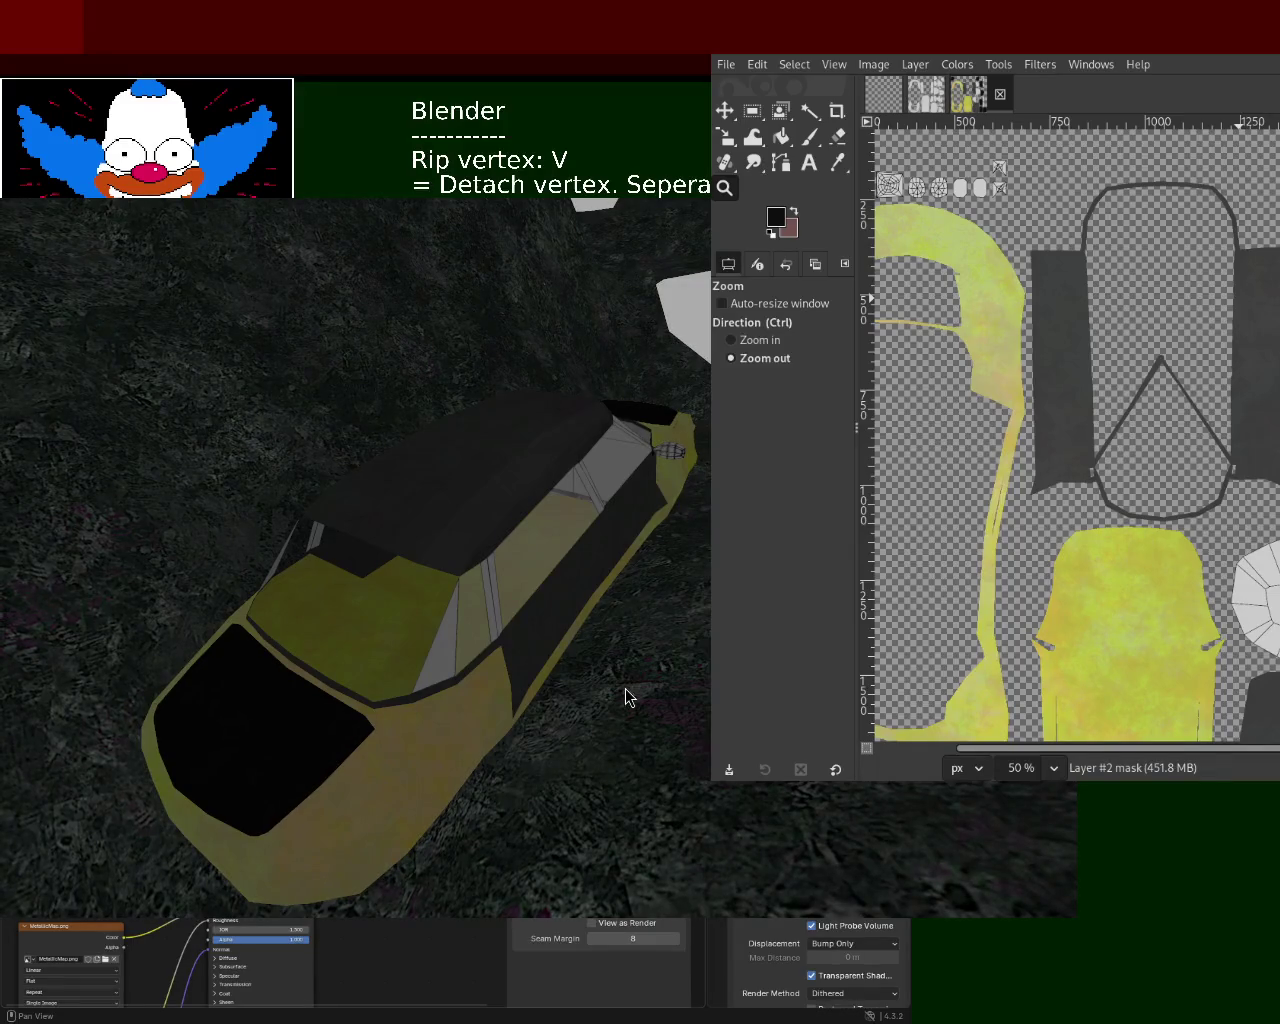
middle_drag(627, 700, 615, 668)
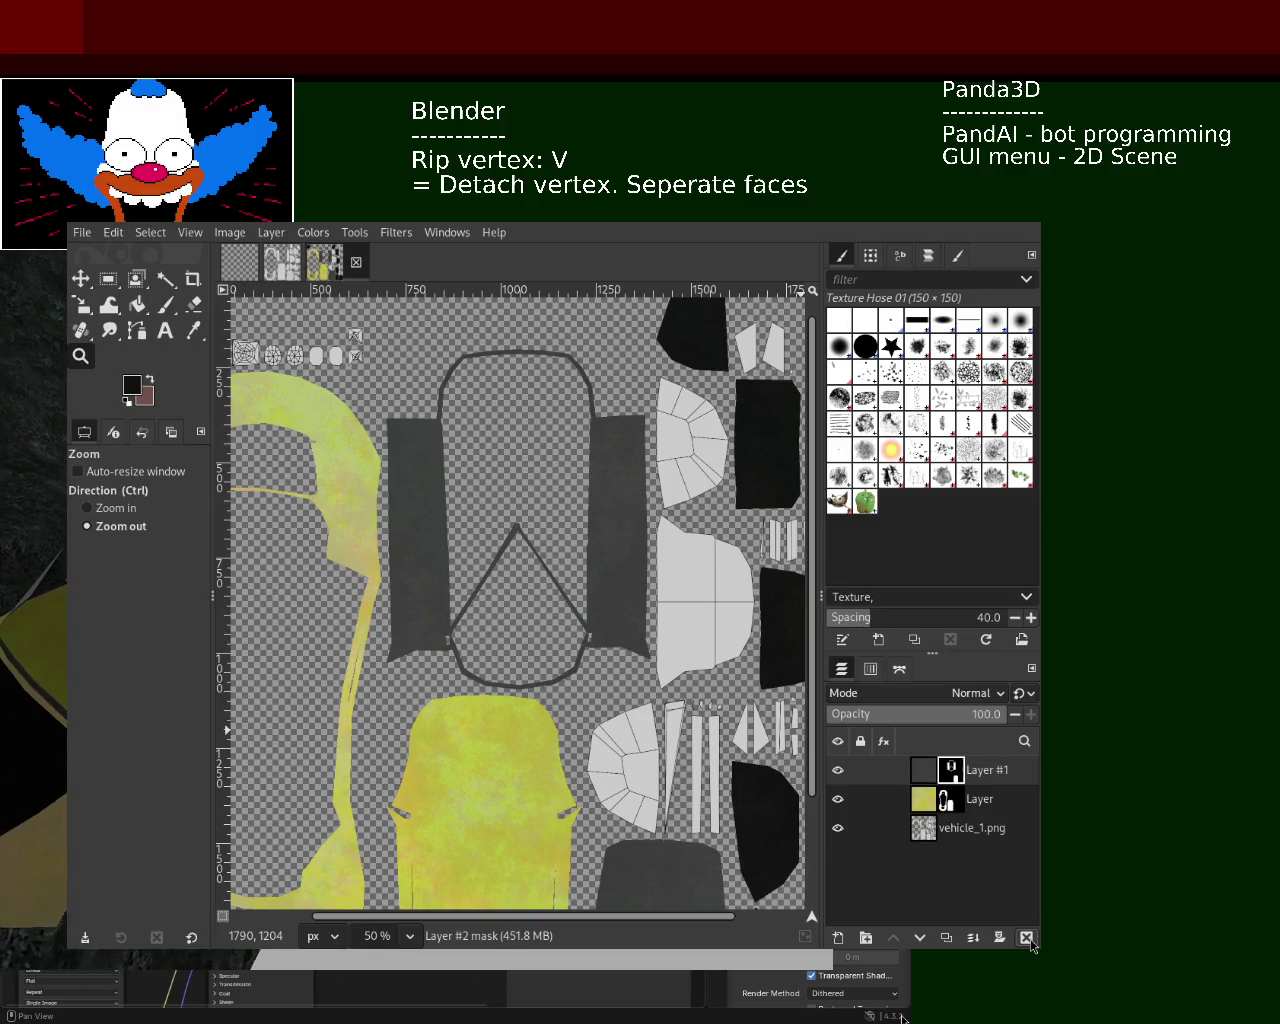
- Delete the masked Layer #1 and the yellow Layer from the Layers panel
click(1028, 940)
click(1028, 940)
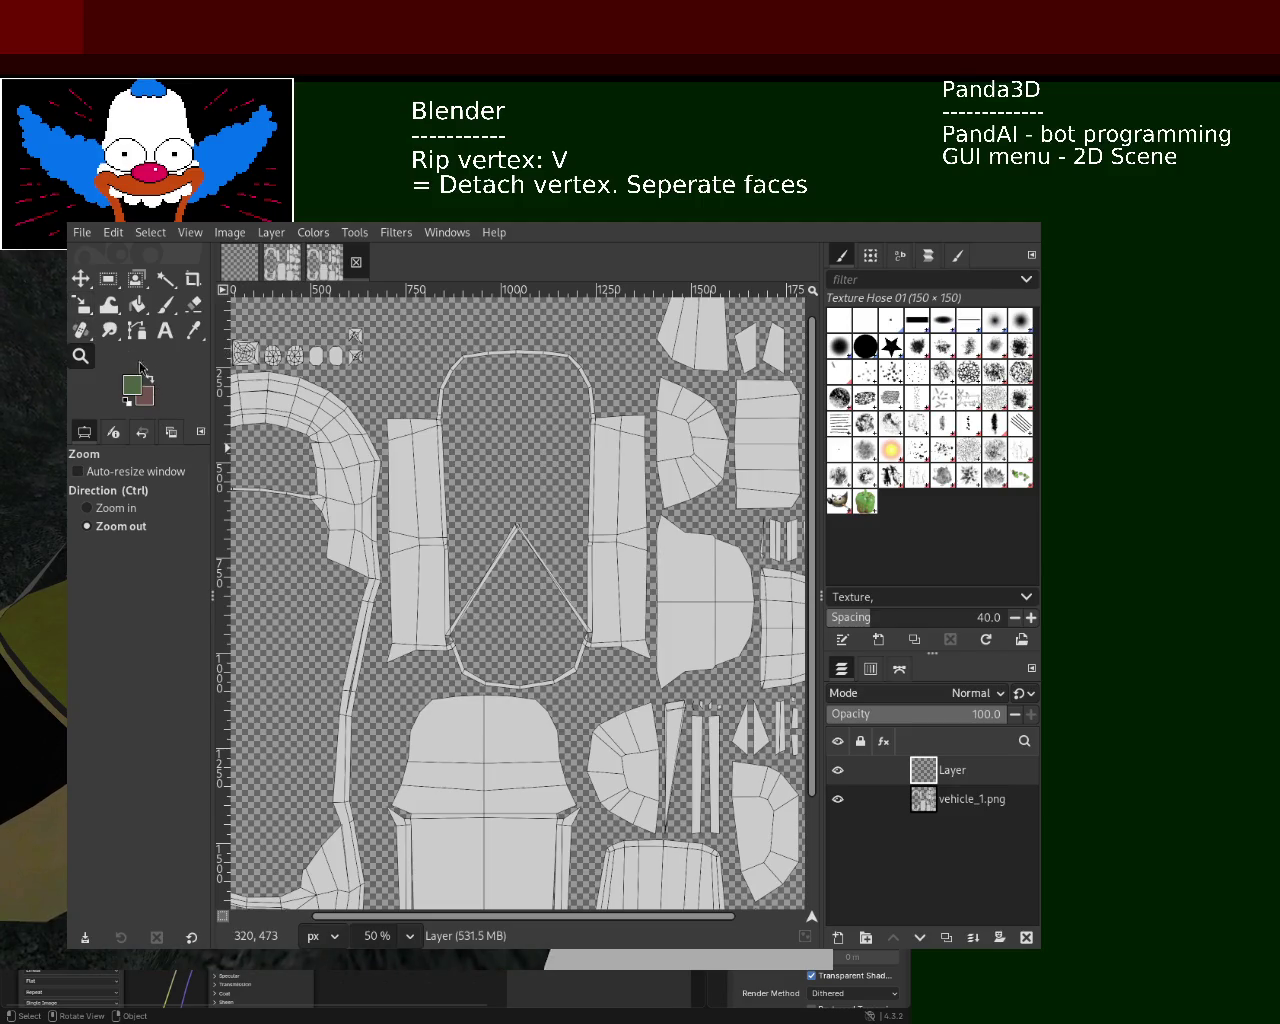
click(138, 304)
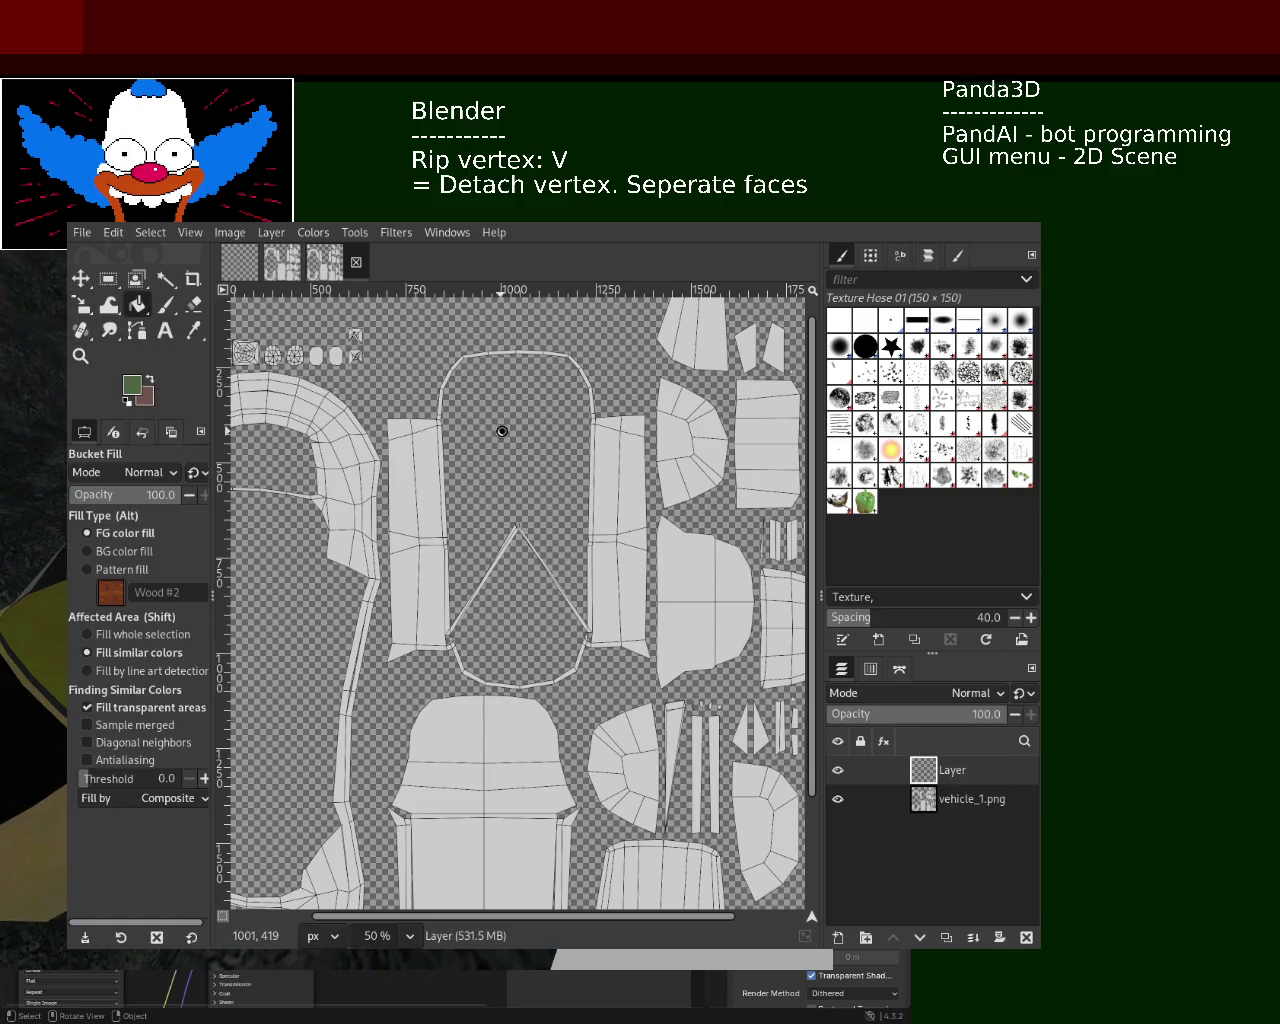
- Fill the new layer solid dark green and set light cyan as the foreground colour
click(503, 432)
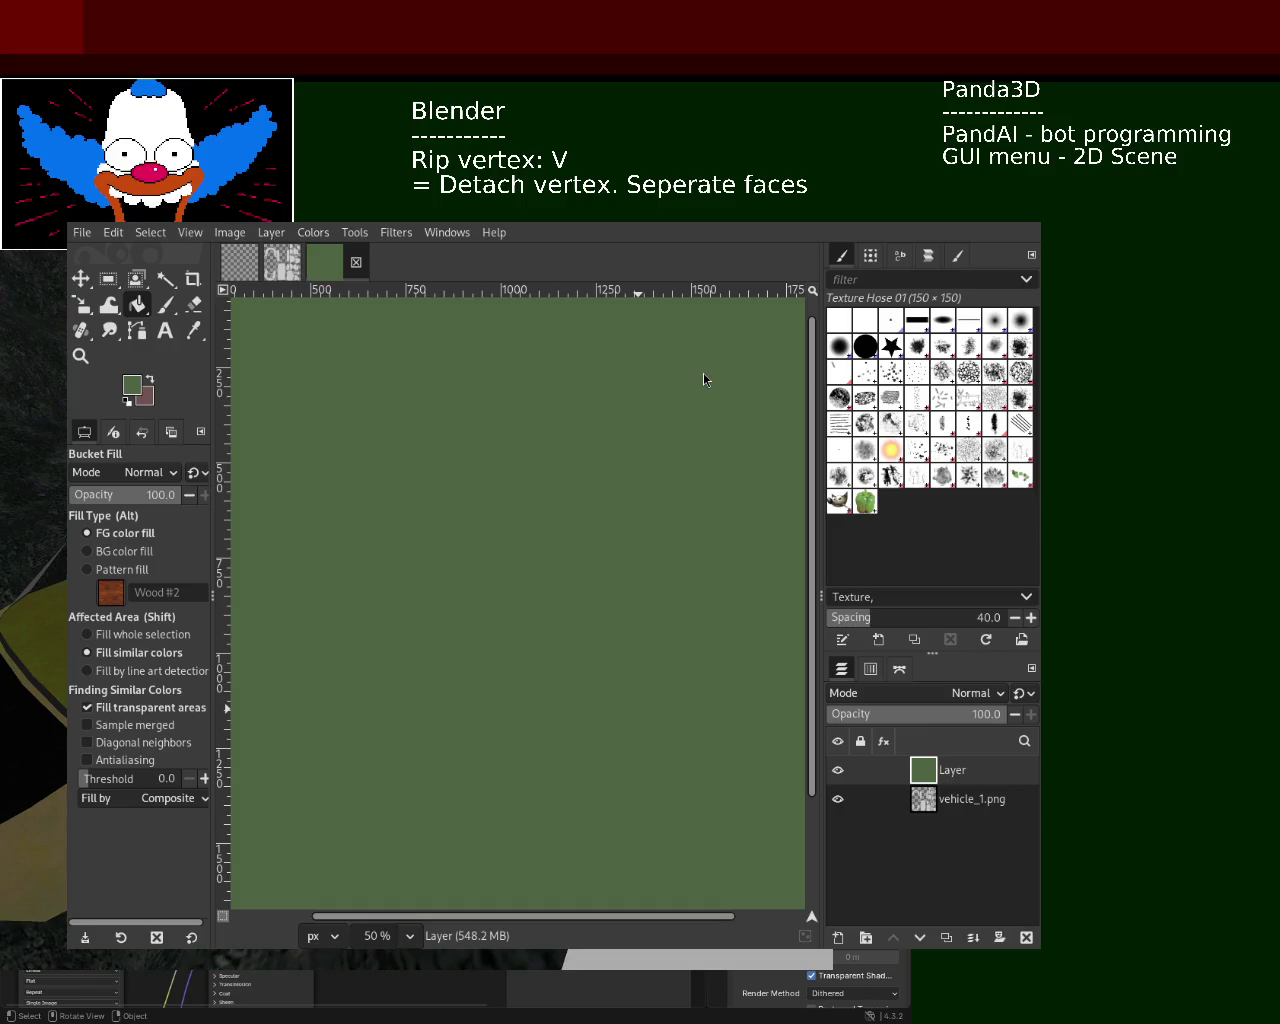
drag(125, 400, 141, 393)
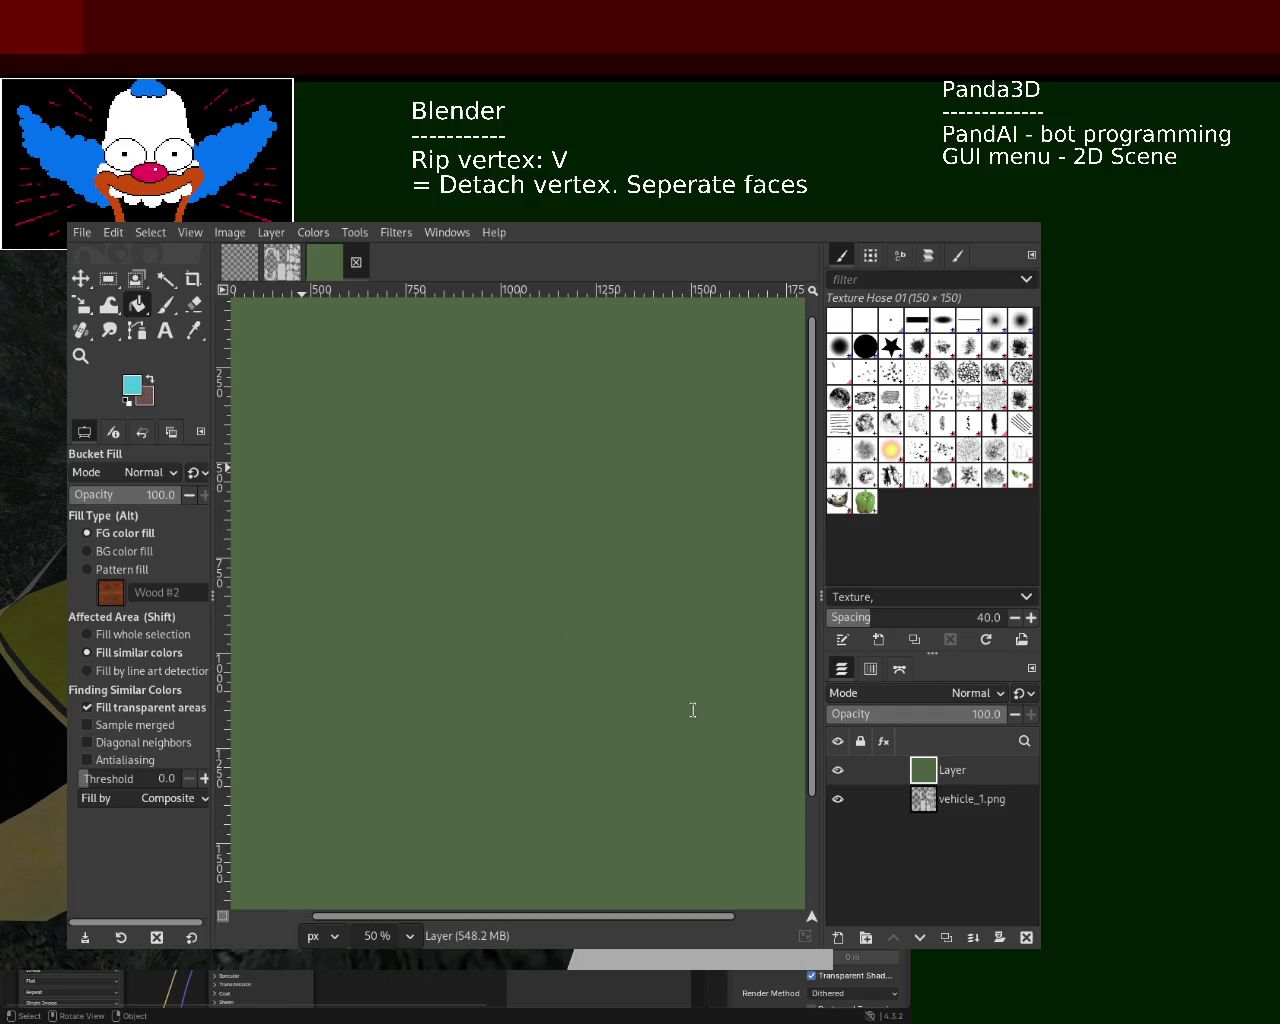
- Fill the layer light cyan, refill it dark teal, and add a new transparent Layer #1 above
click(483, 524)
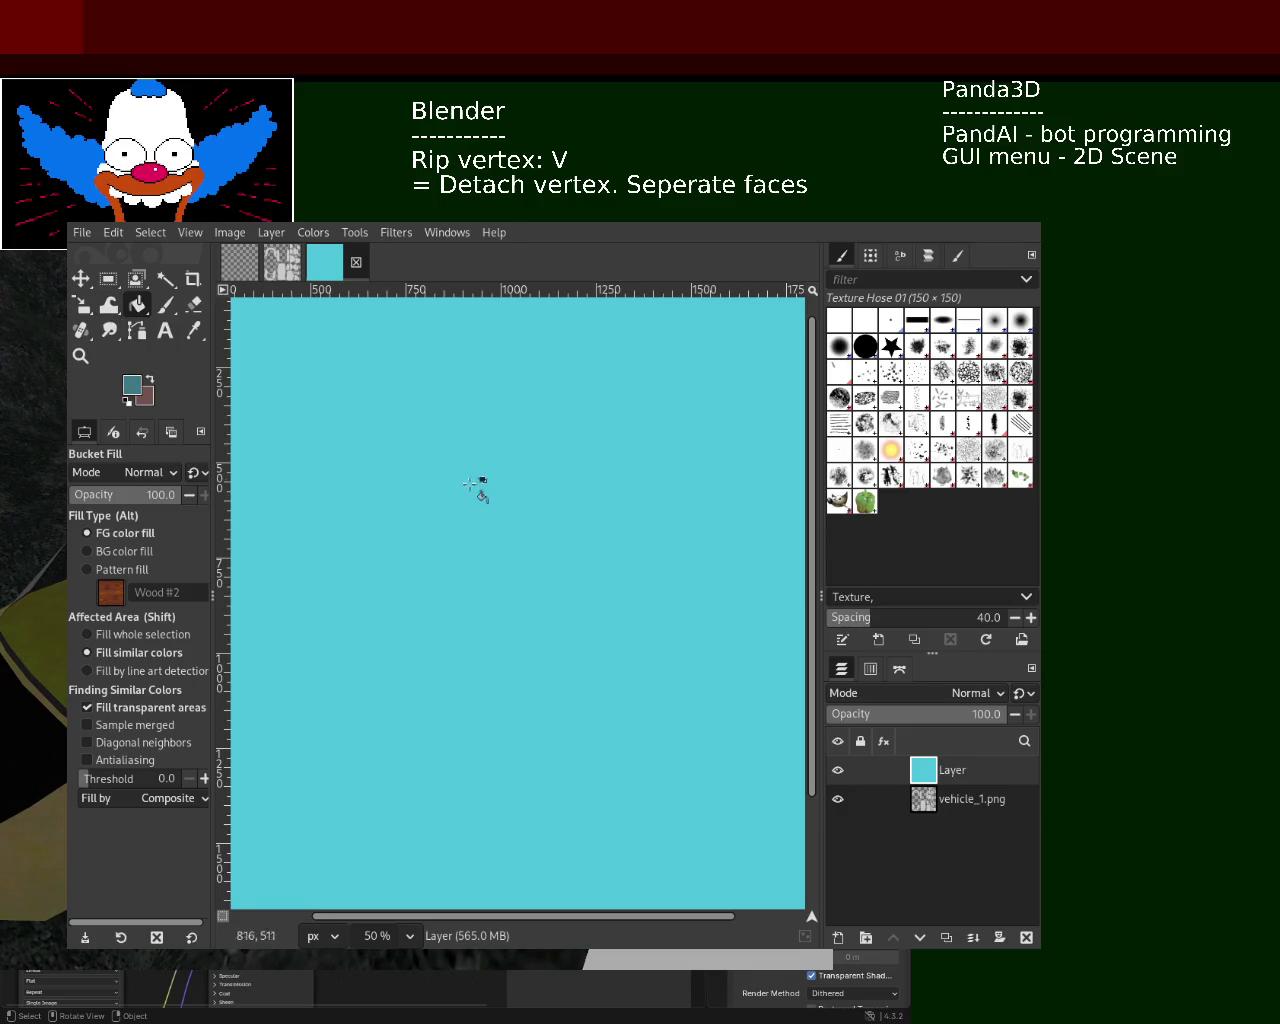
click(586, 609)
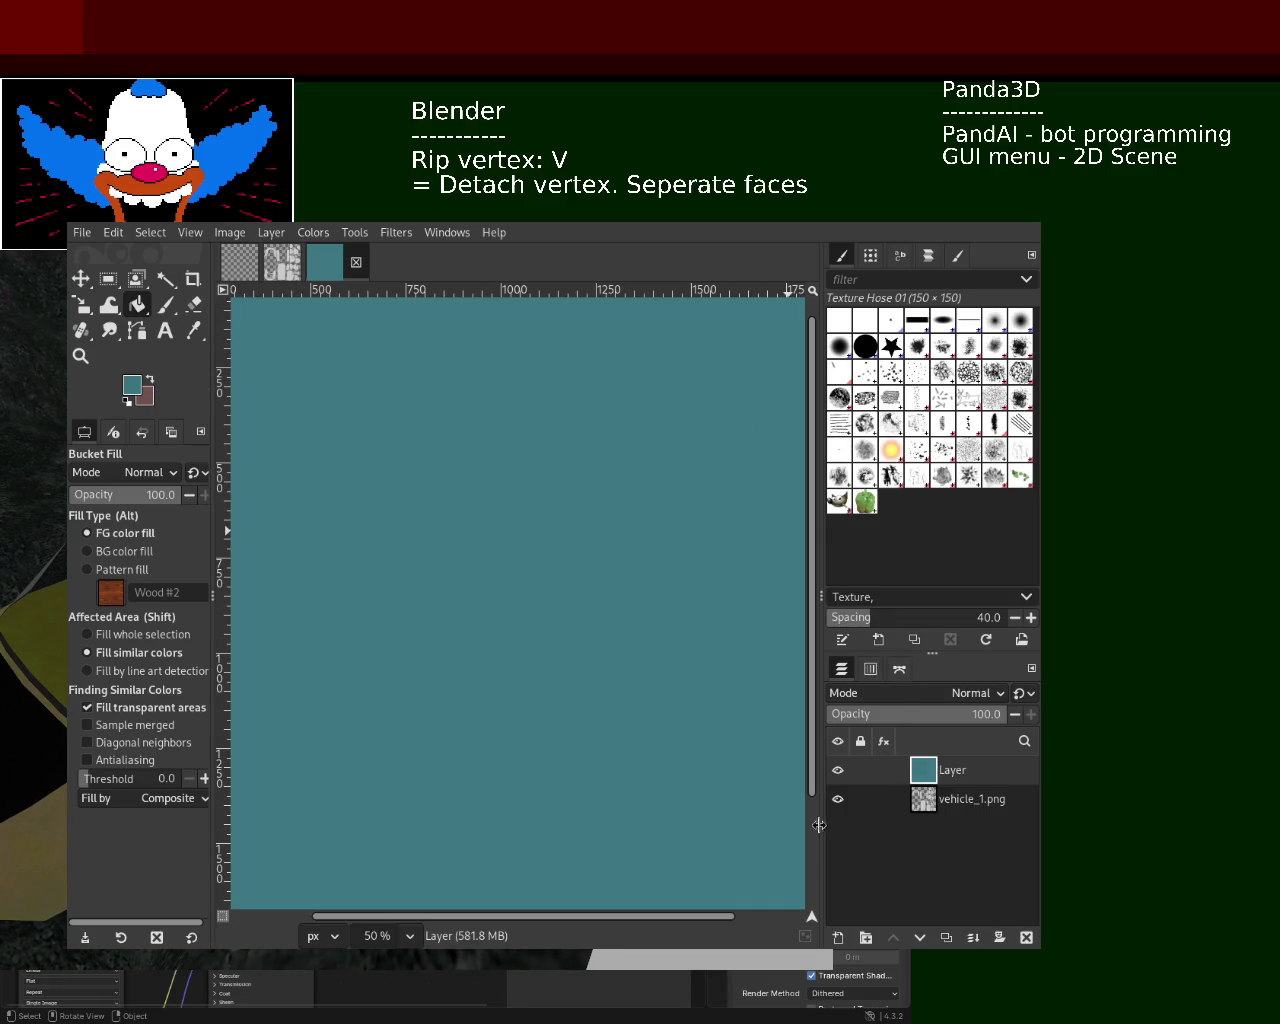
shift+click(839, 937)
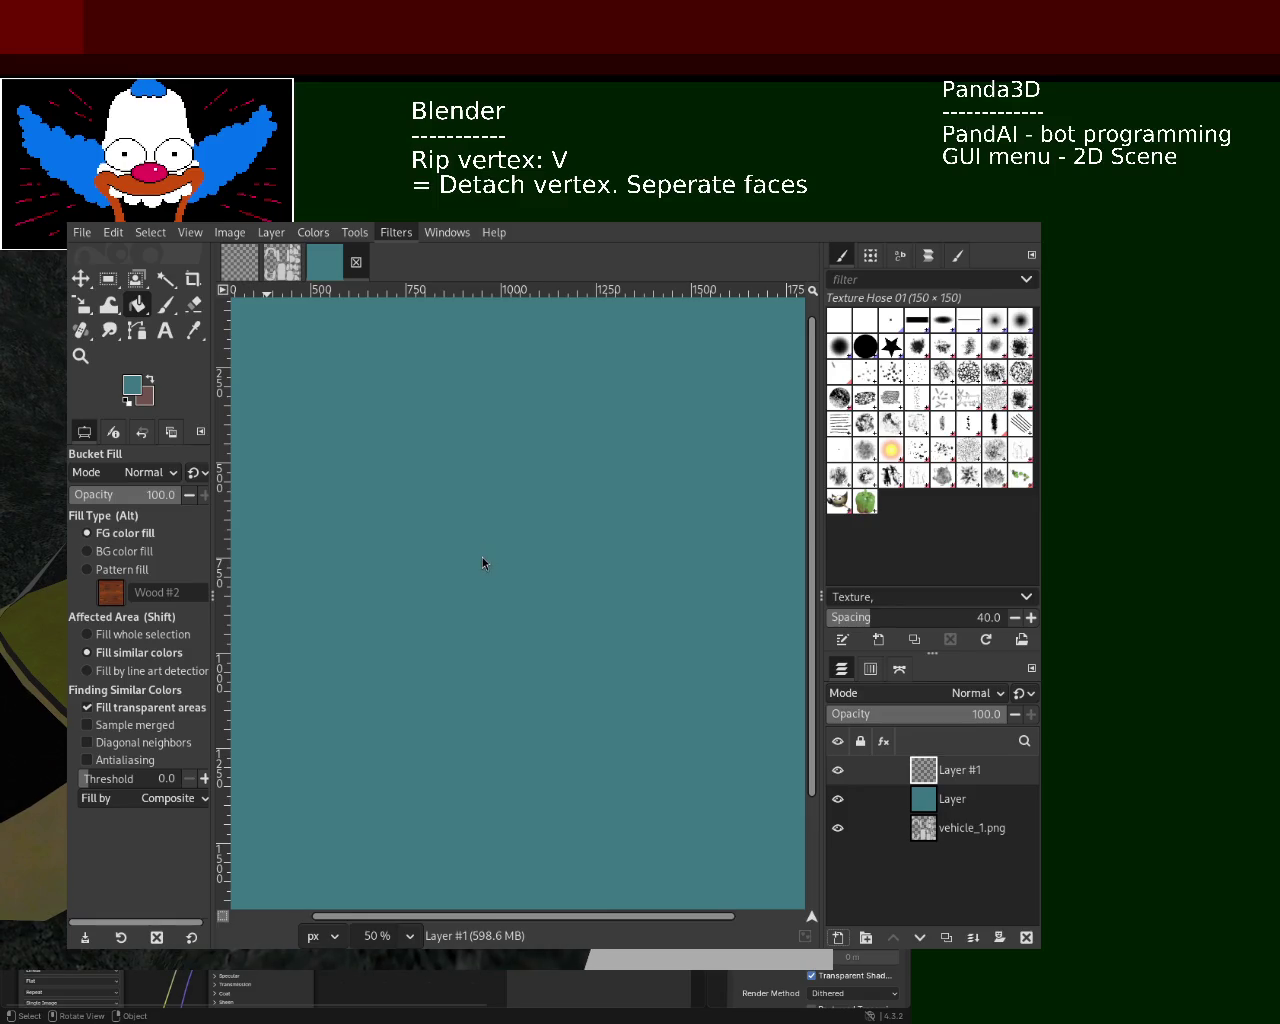
- Render Plasma noise into Layer #1, comparing with the plain teal before keeping the mottled result
key(ctrl+f)
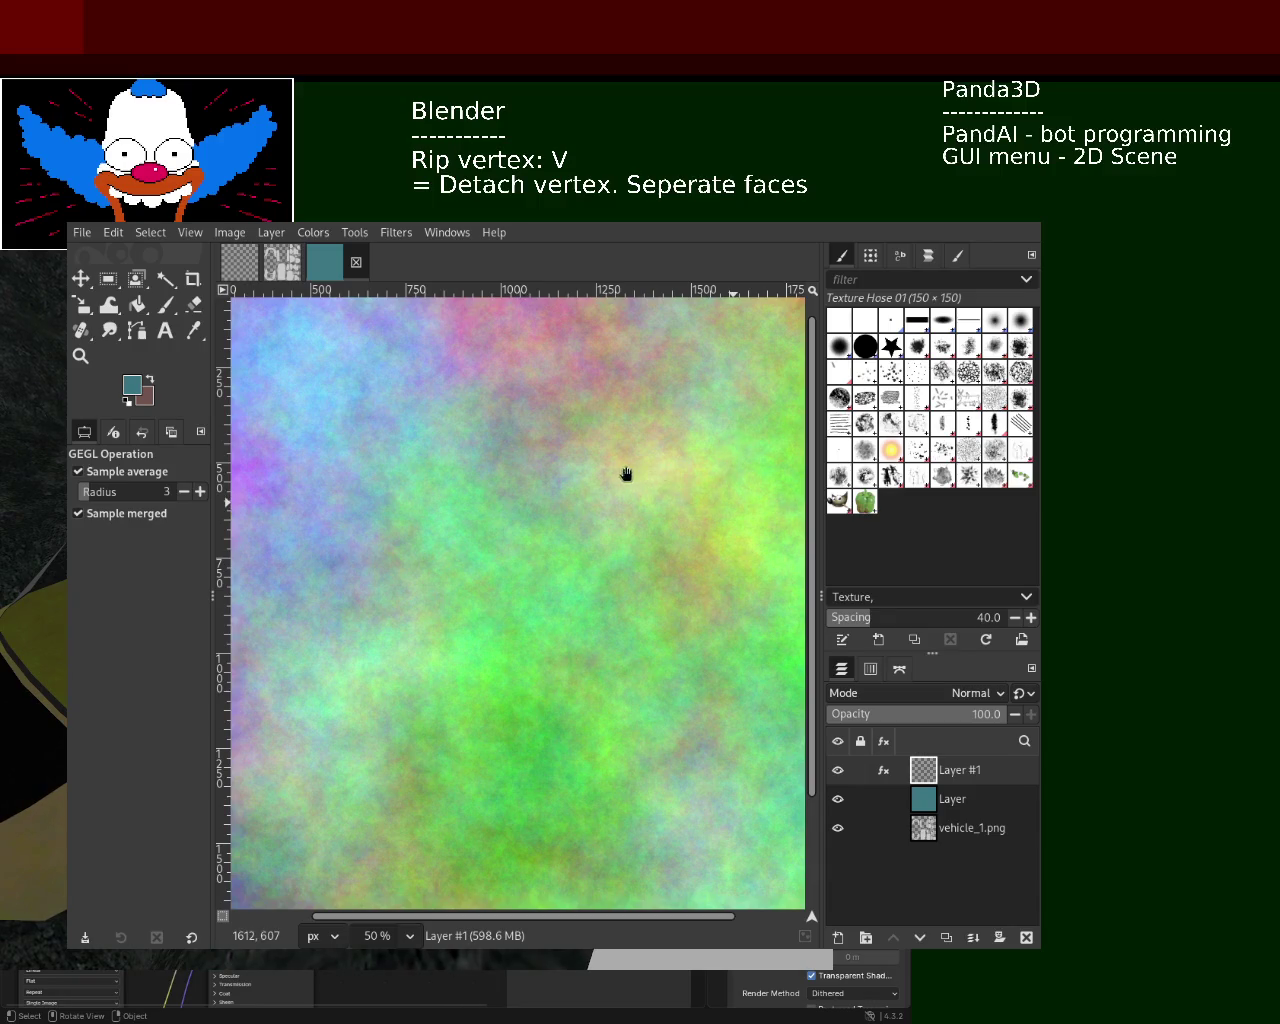
key(ctrl+z)
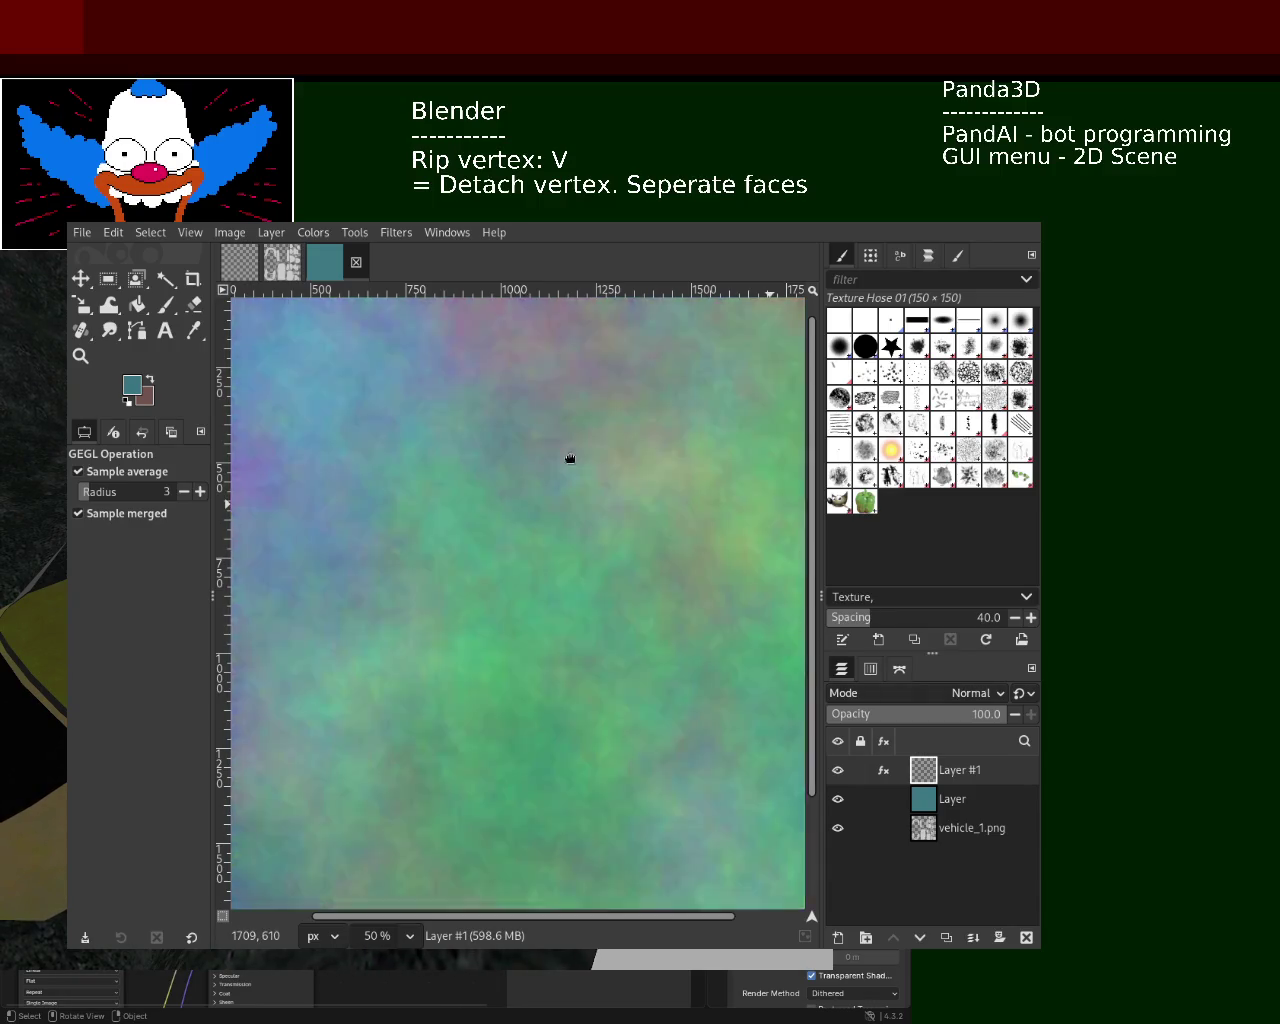
key(ctrl+y)
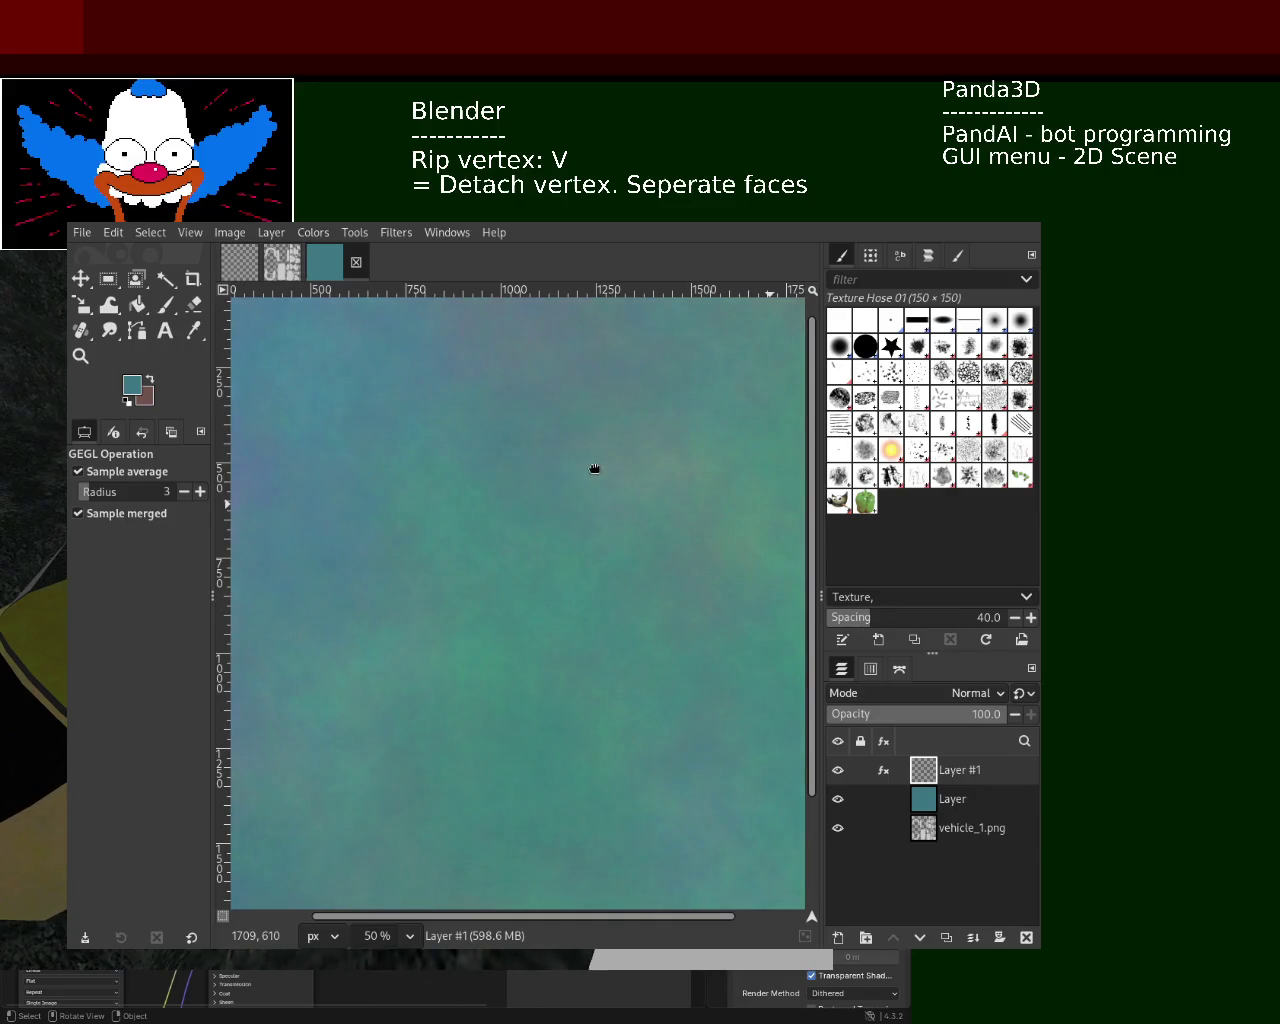
key(ctrl+z)
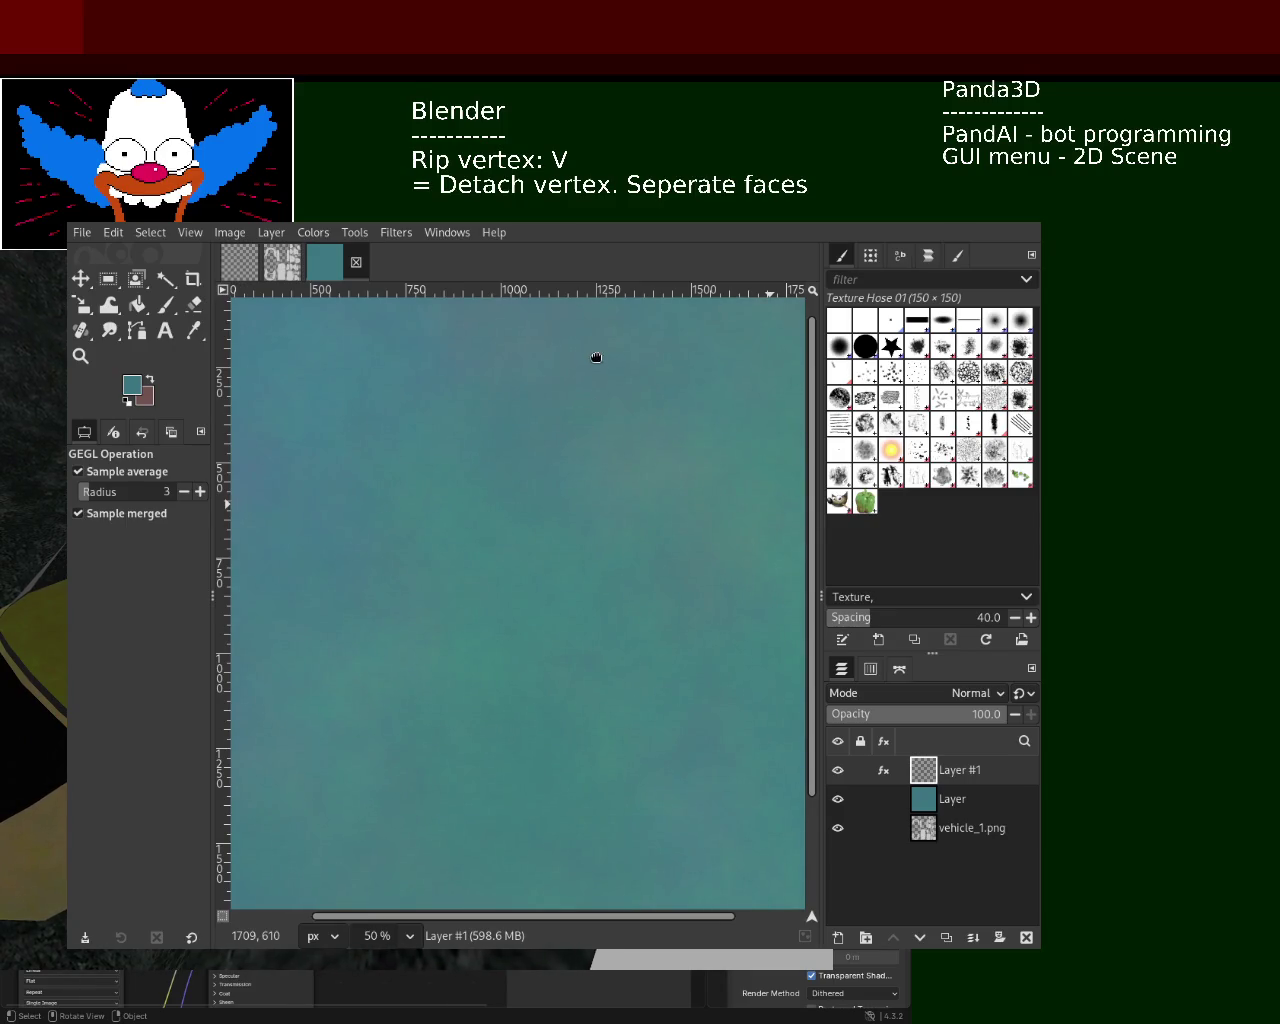
key(ctrl+y)
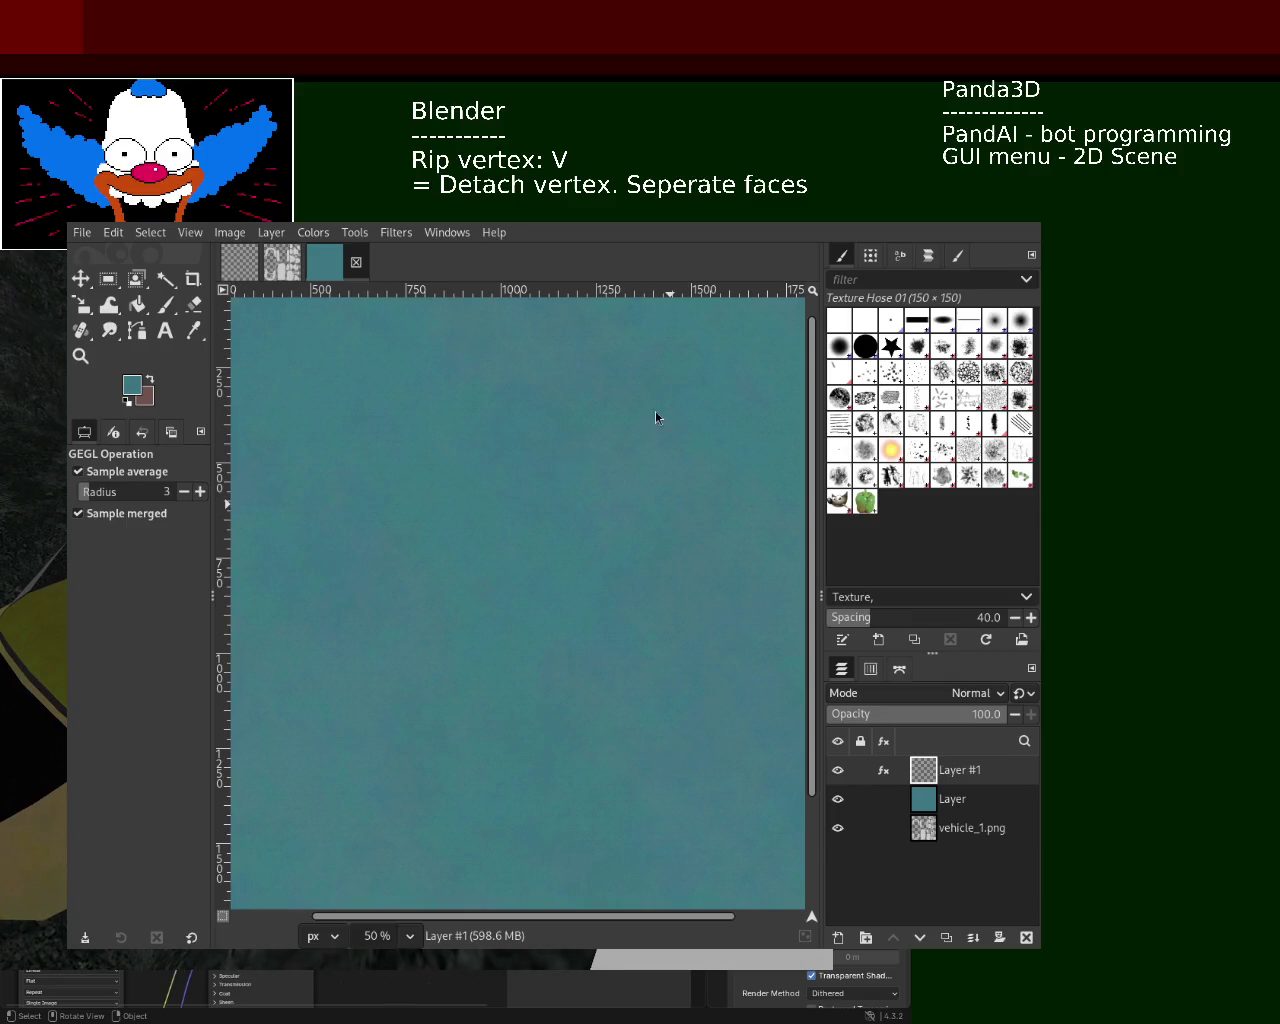
click(80, 355)
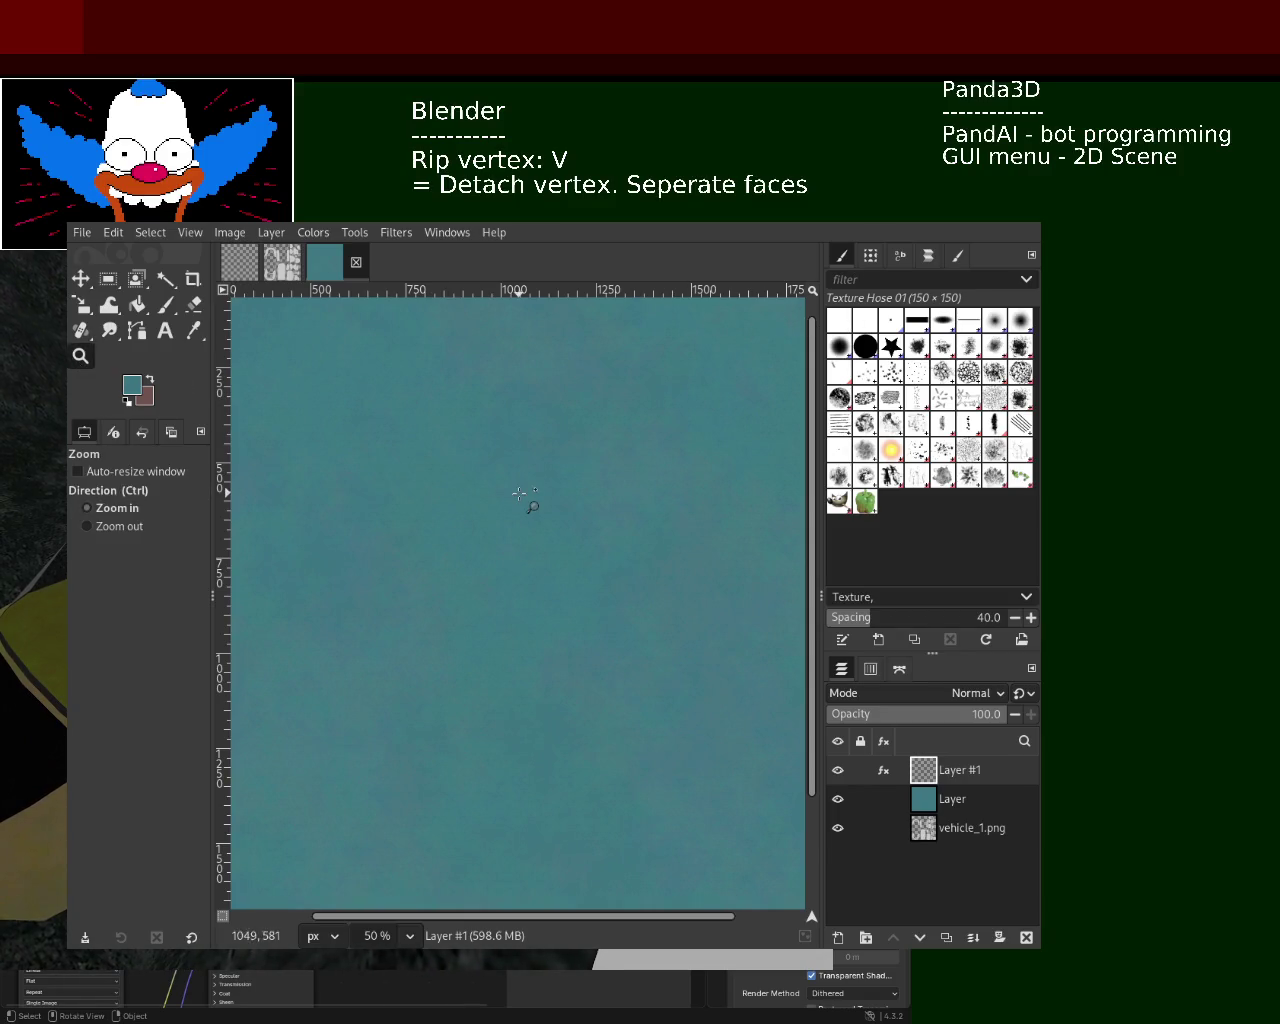
ctrl+click(522, 494)
click(522, 494)
ctrl+scroll(500, 606, up, 1)
ctrl+scroll(500, 606, up, 3)
ctrl+scroll(497, 599, up, 3)
ctrl+scroll(500, 604, down, 6)
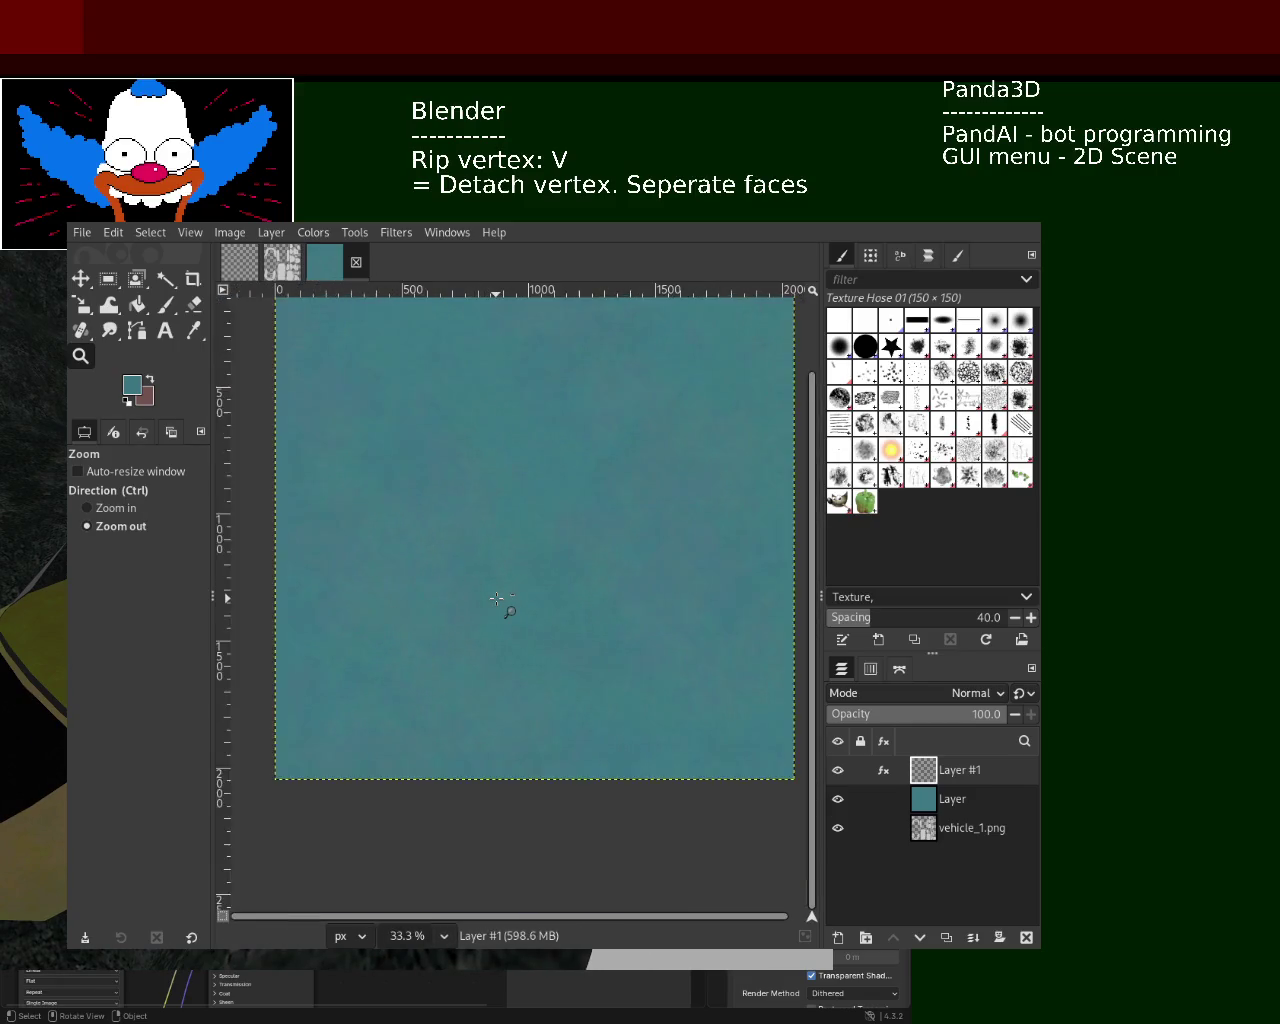
ctrl+scroll(534, 493, up, 1)
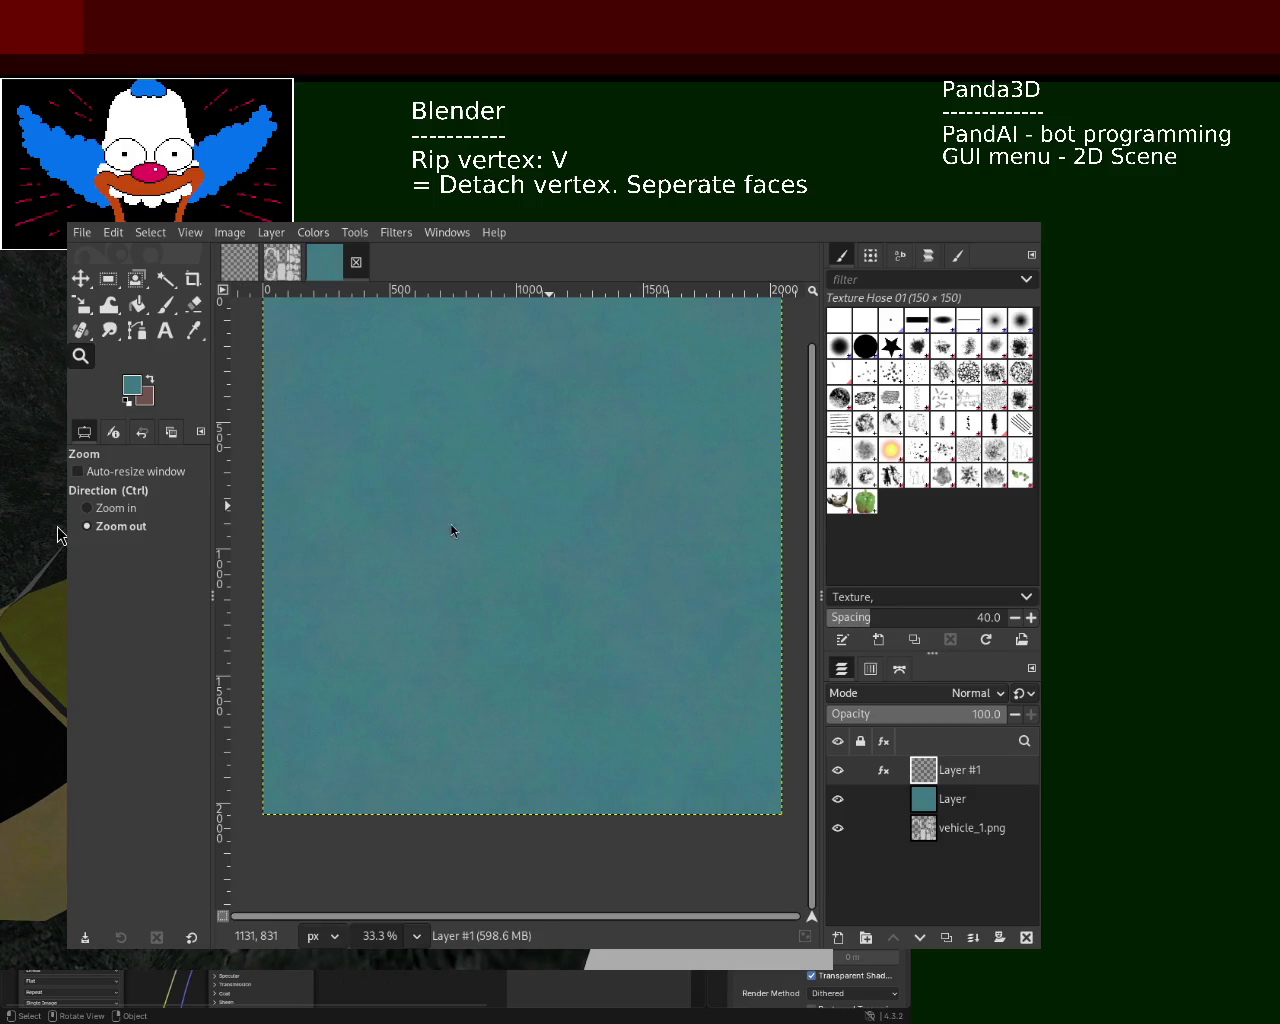
ctrl+click(530, 550)
ctrl+scroll(530, 550, down, 4)
ctrl+scroll(530, 529, down, 1)
ctrl+scroll(530, 529, up, 4)
ctrl+scroll(530, 529, up, 1)
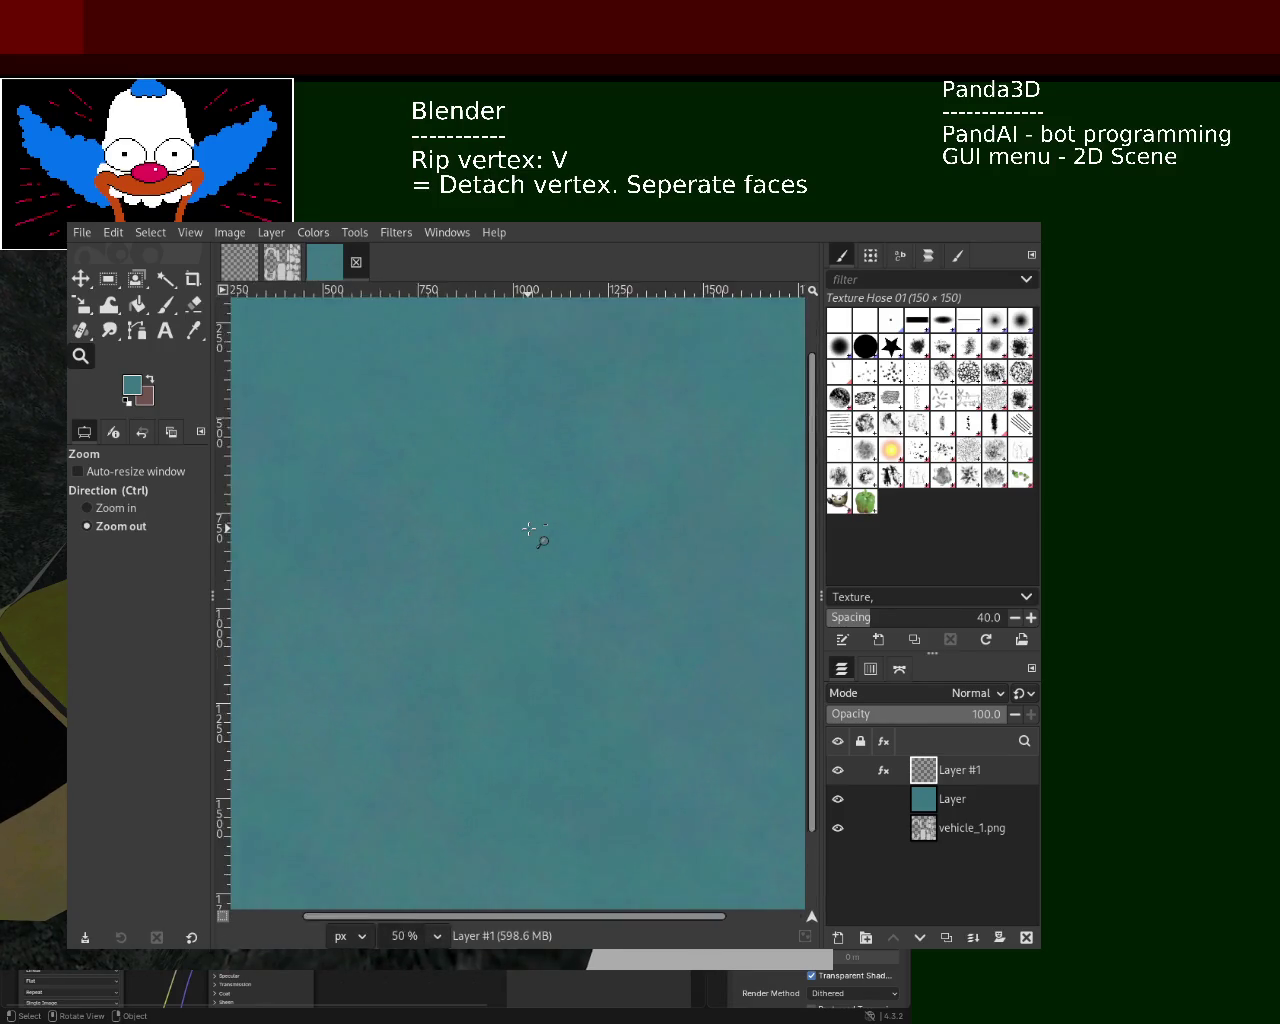
ctrl+scroll(530, 529, down, 5)
ctrl+scroll(530, 642, up, 1)
ctrl+scroll(530, 642, up, 1)
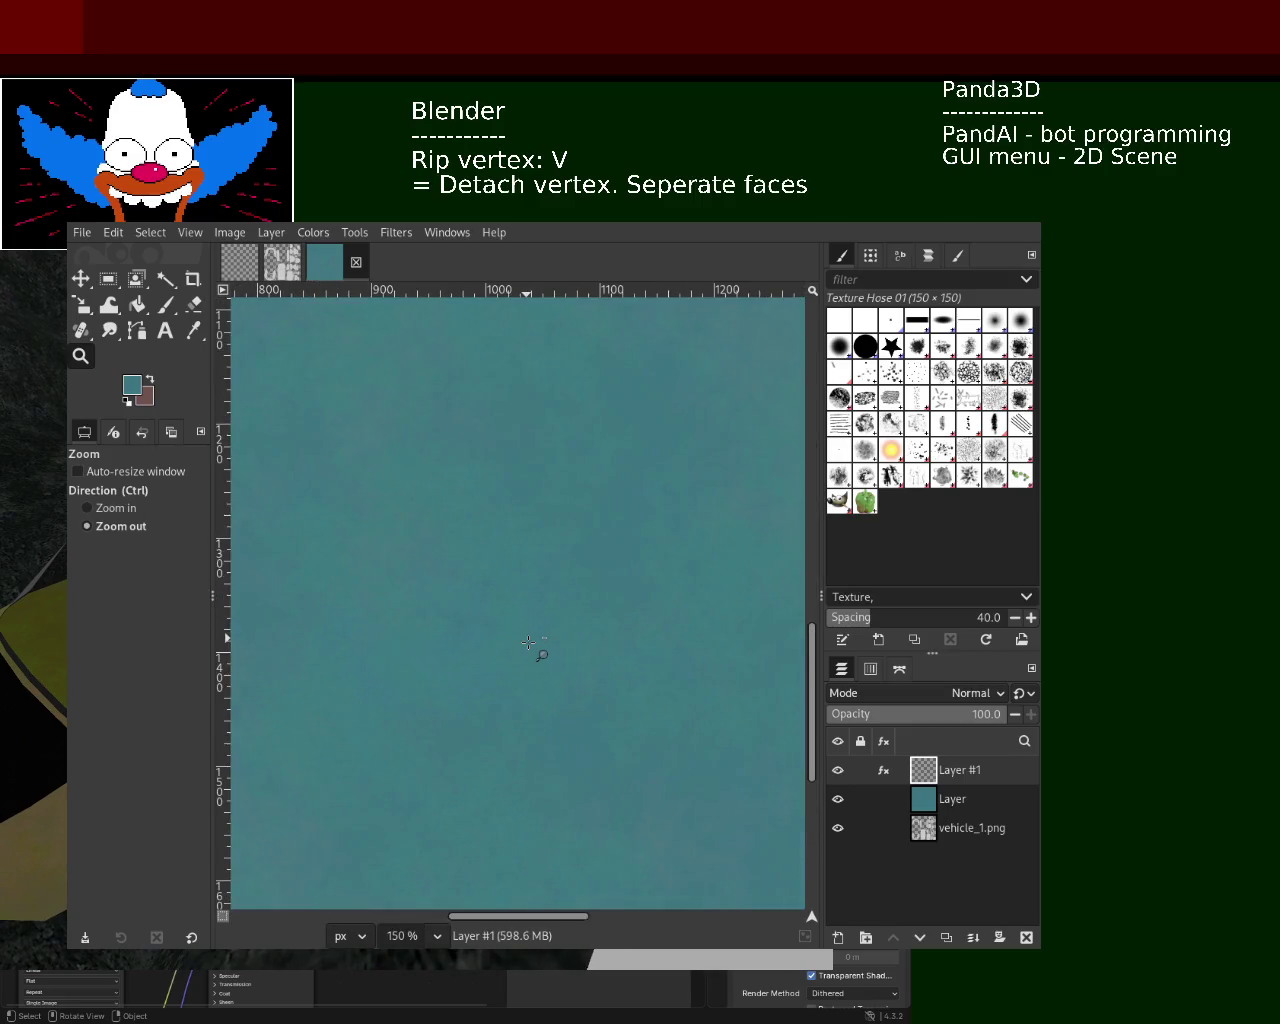
ctrl+scroll(529, 642, down, 1)
ctrl+scroll(529, 642, down, 1)
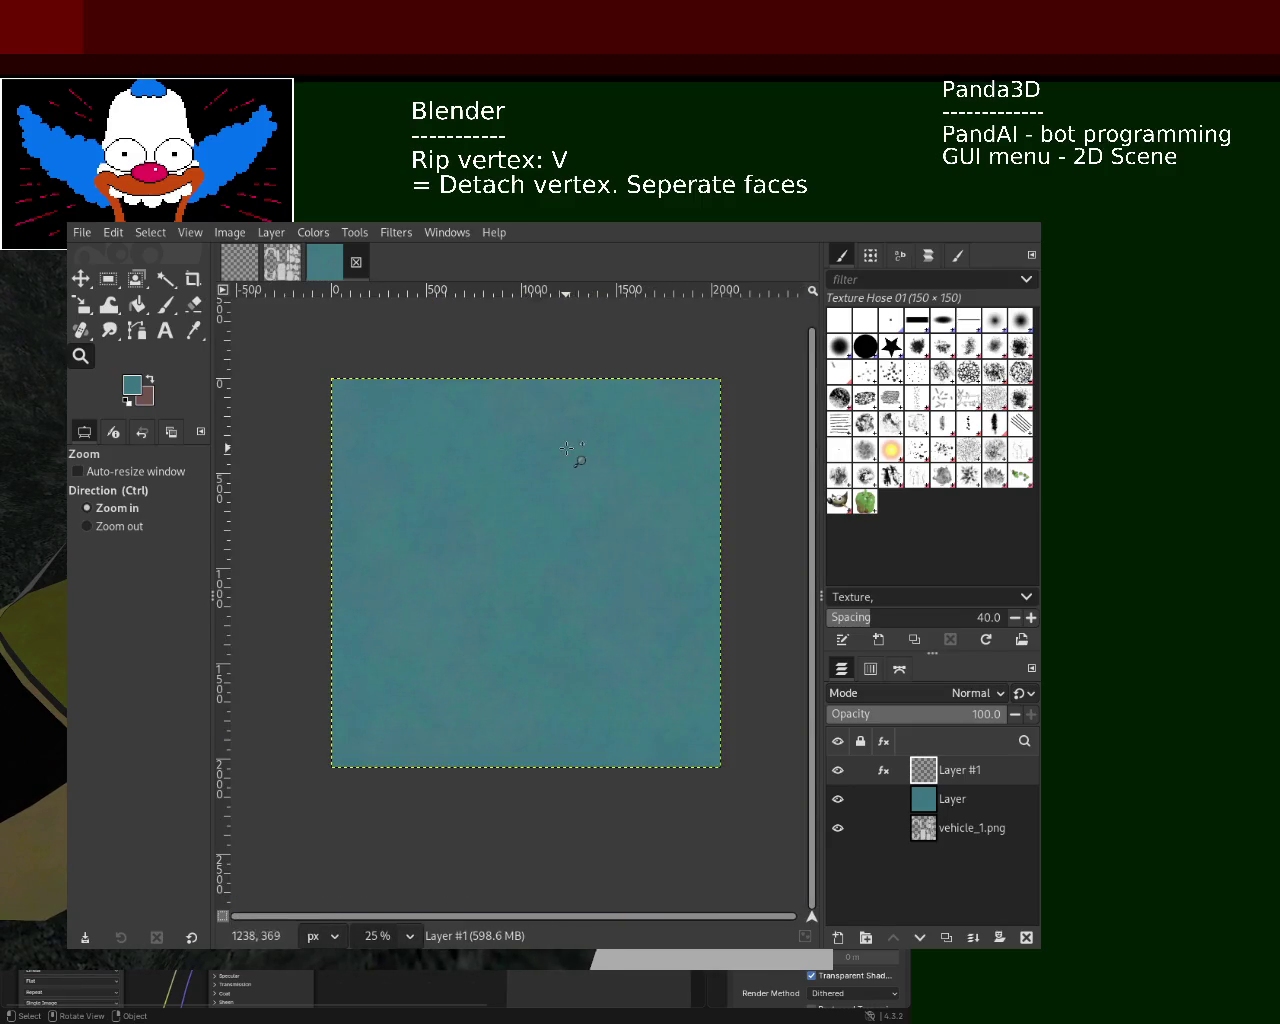
ctrl+scroll(480, 695, up, 1)
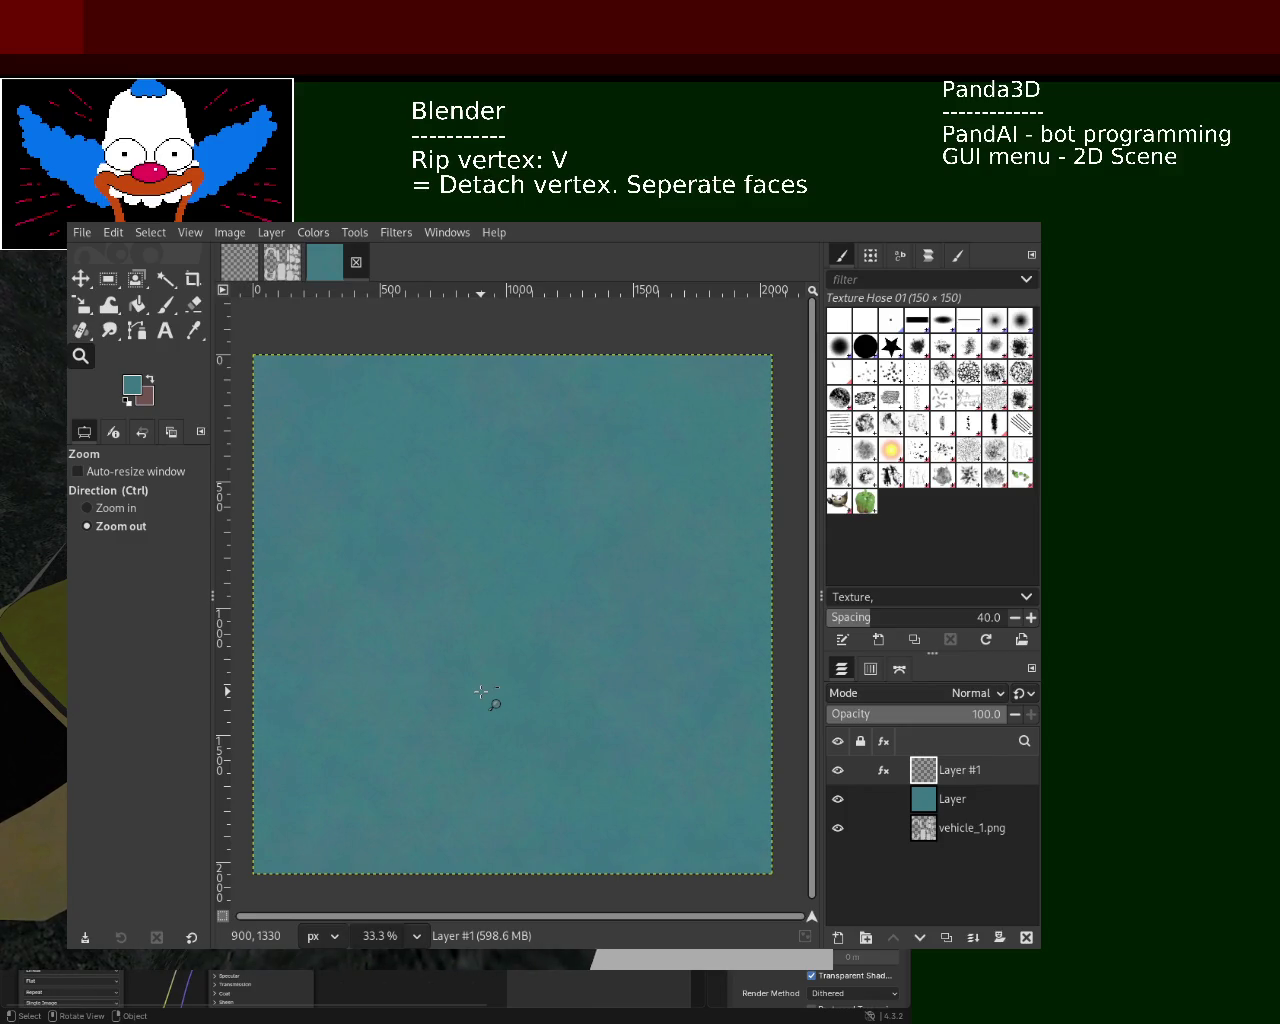
- Merge Layer #1 down into the teal Layer and hide it to reveal the grey UV layout
click(978, 939)
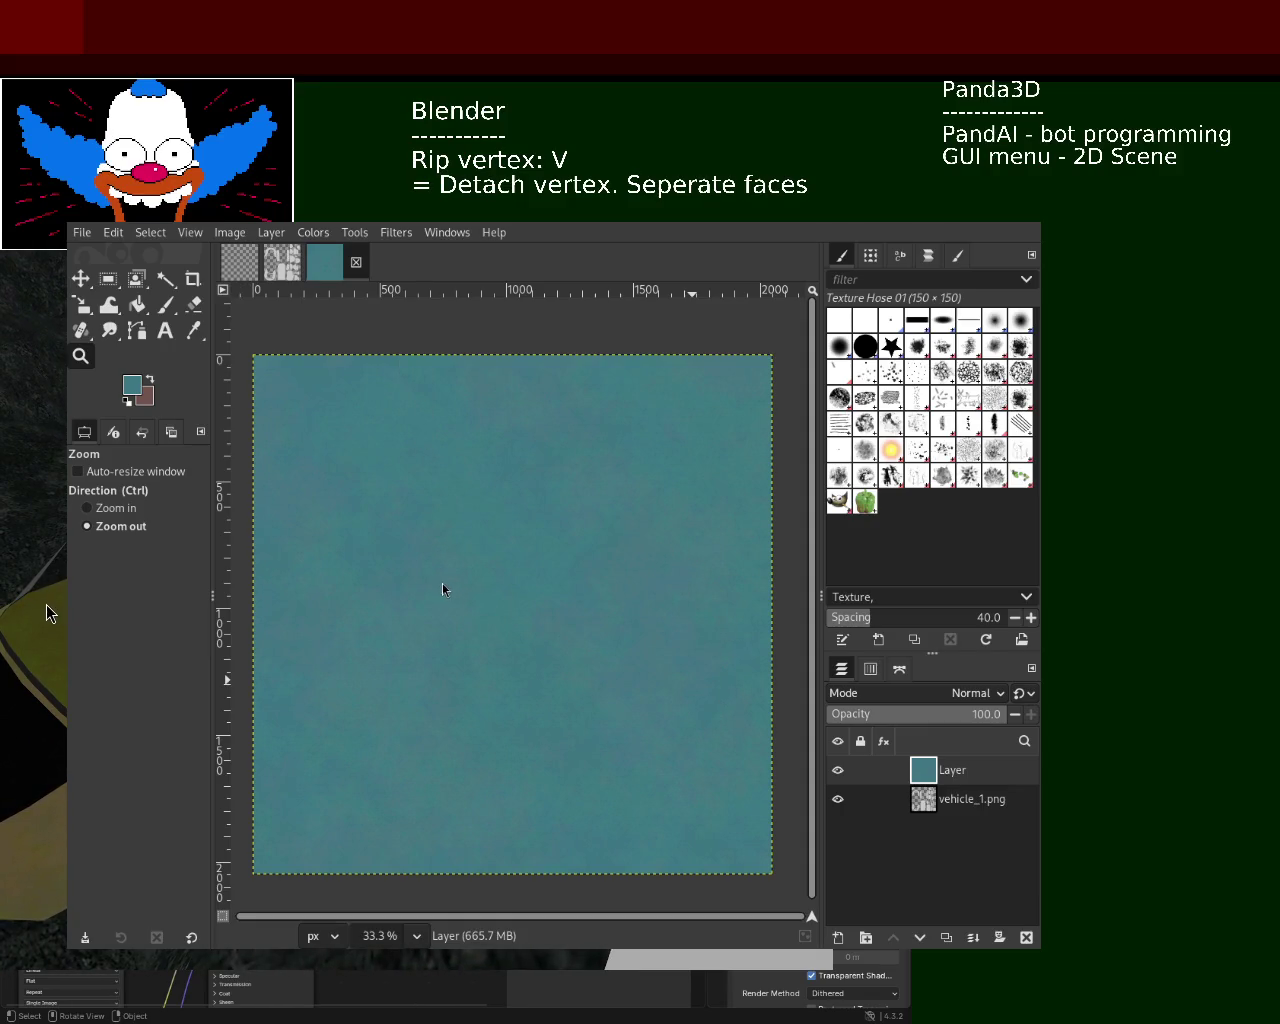
mouse_move(950, 770)
click(838, 770)
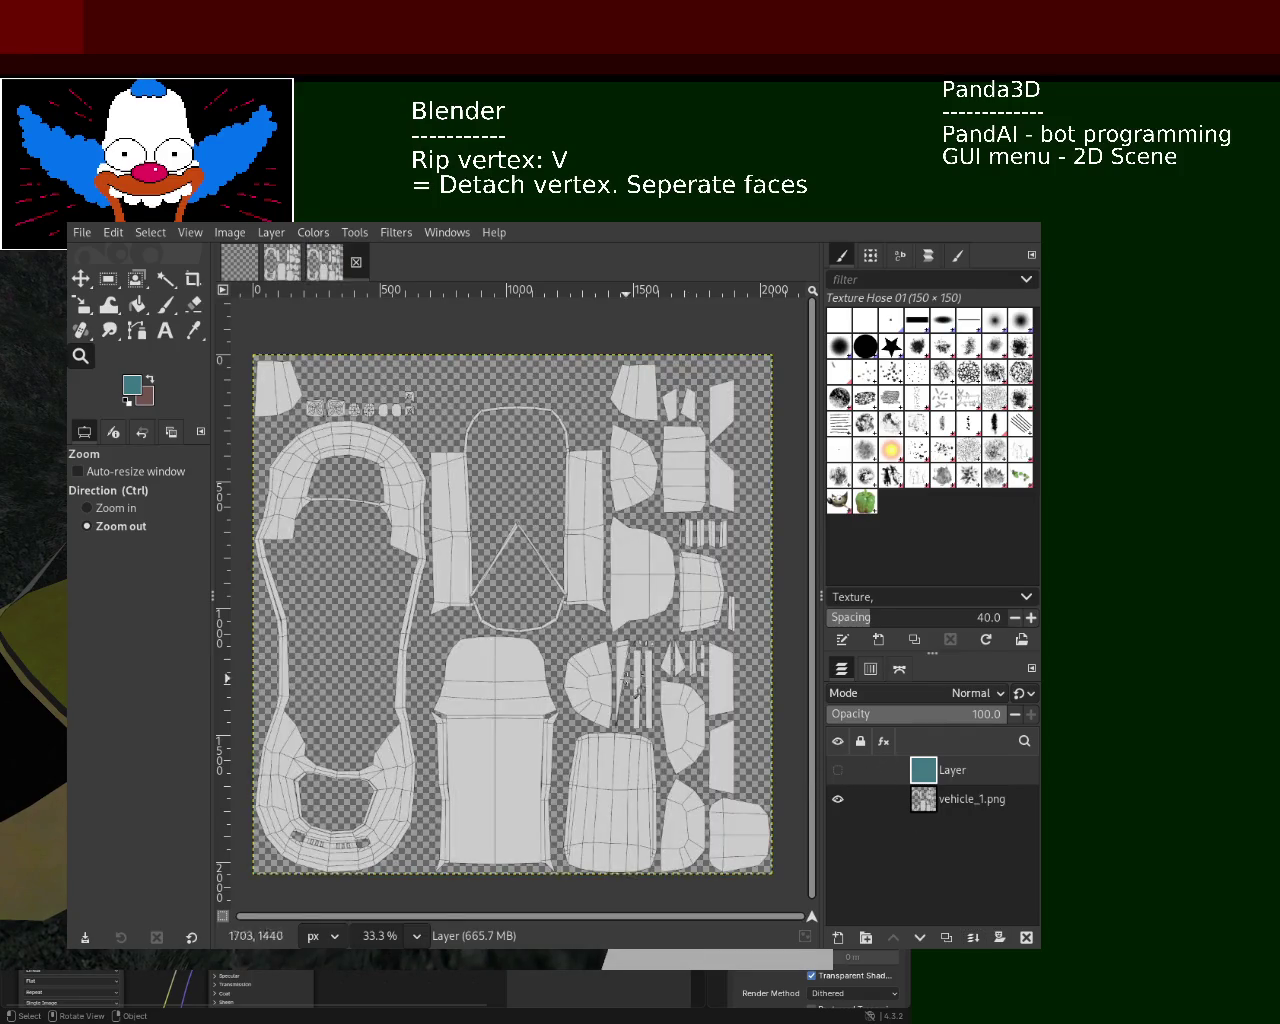
- Make vehicle_1.png the active layer and set Fuzzy Select to select transparent areas
click(950, 805)
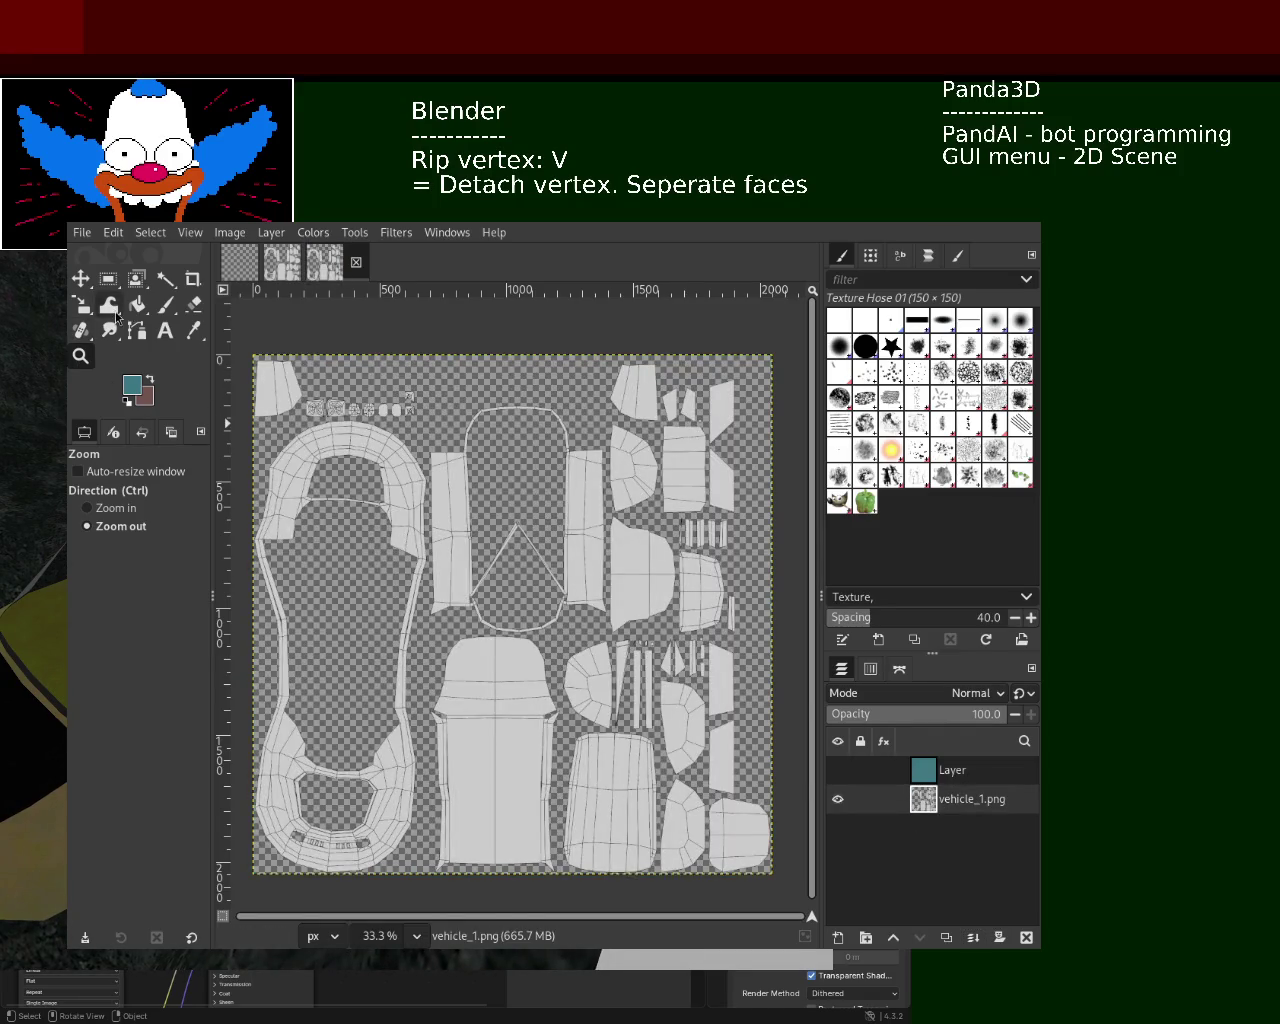
click(166, 279)
click(317, 452)
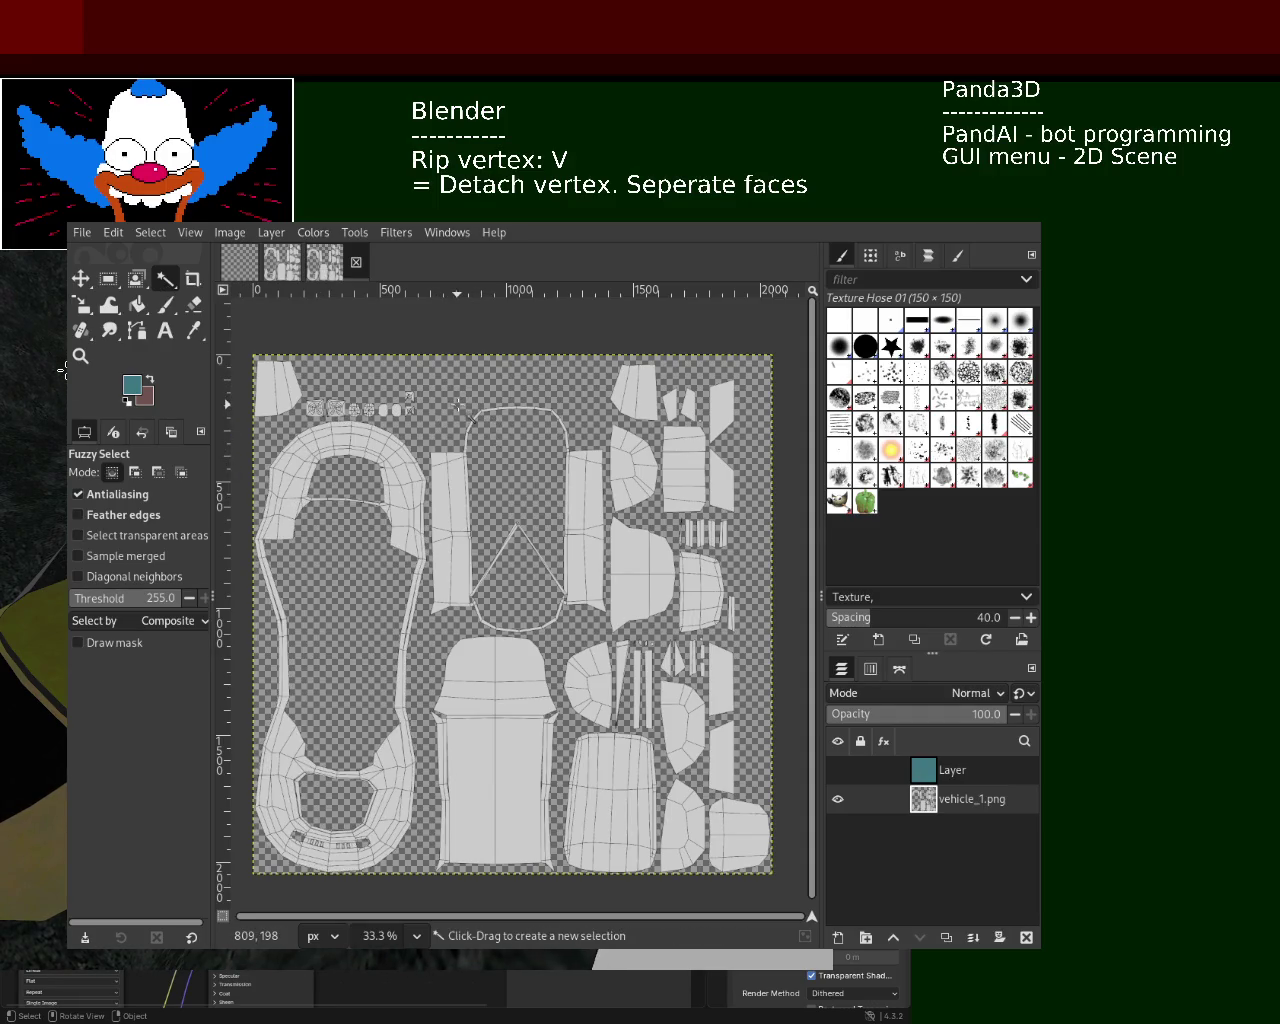
click(150, 536)
- Fuzzy-select the transparent space inside and around the UV islands at threshold 47.9
click(525, 391)
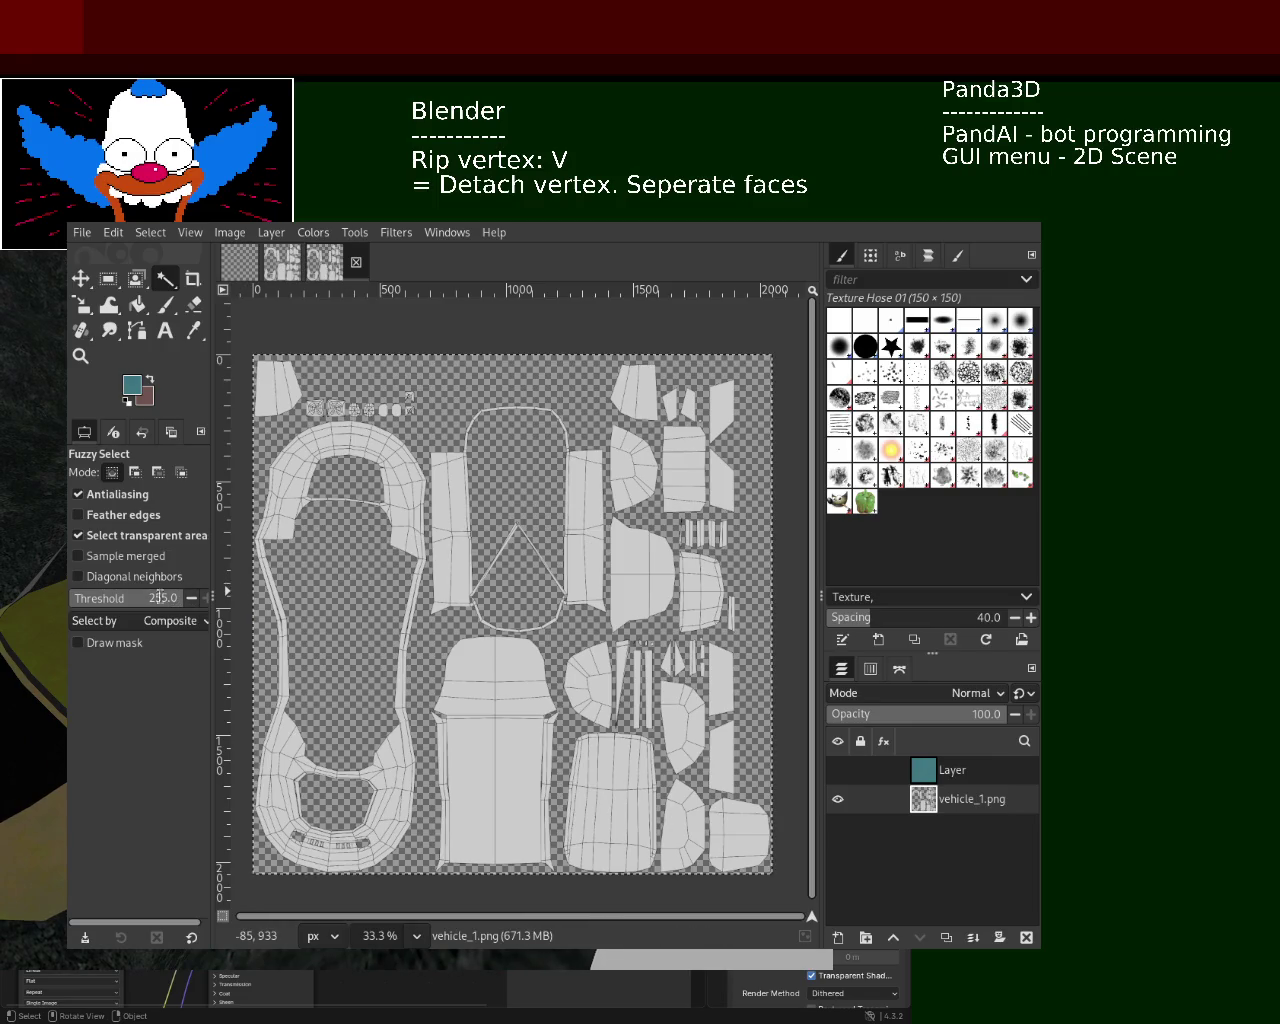
drag(205, 598, 98, 598)
click(365, 567)
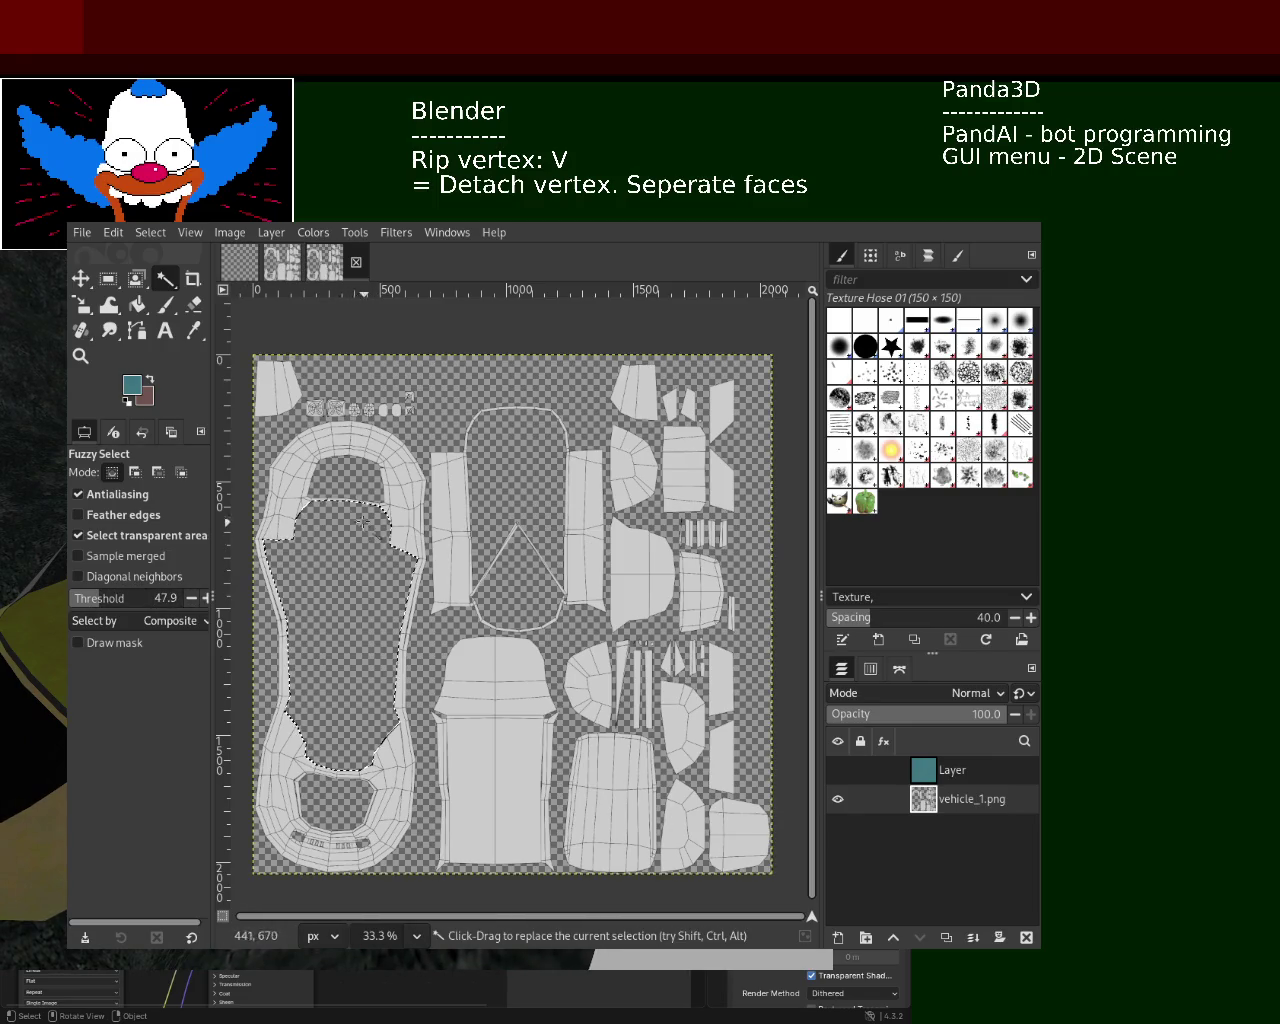
click(134, 472)
click(471, 491)
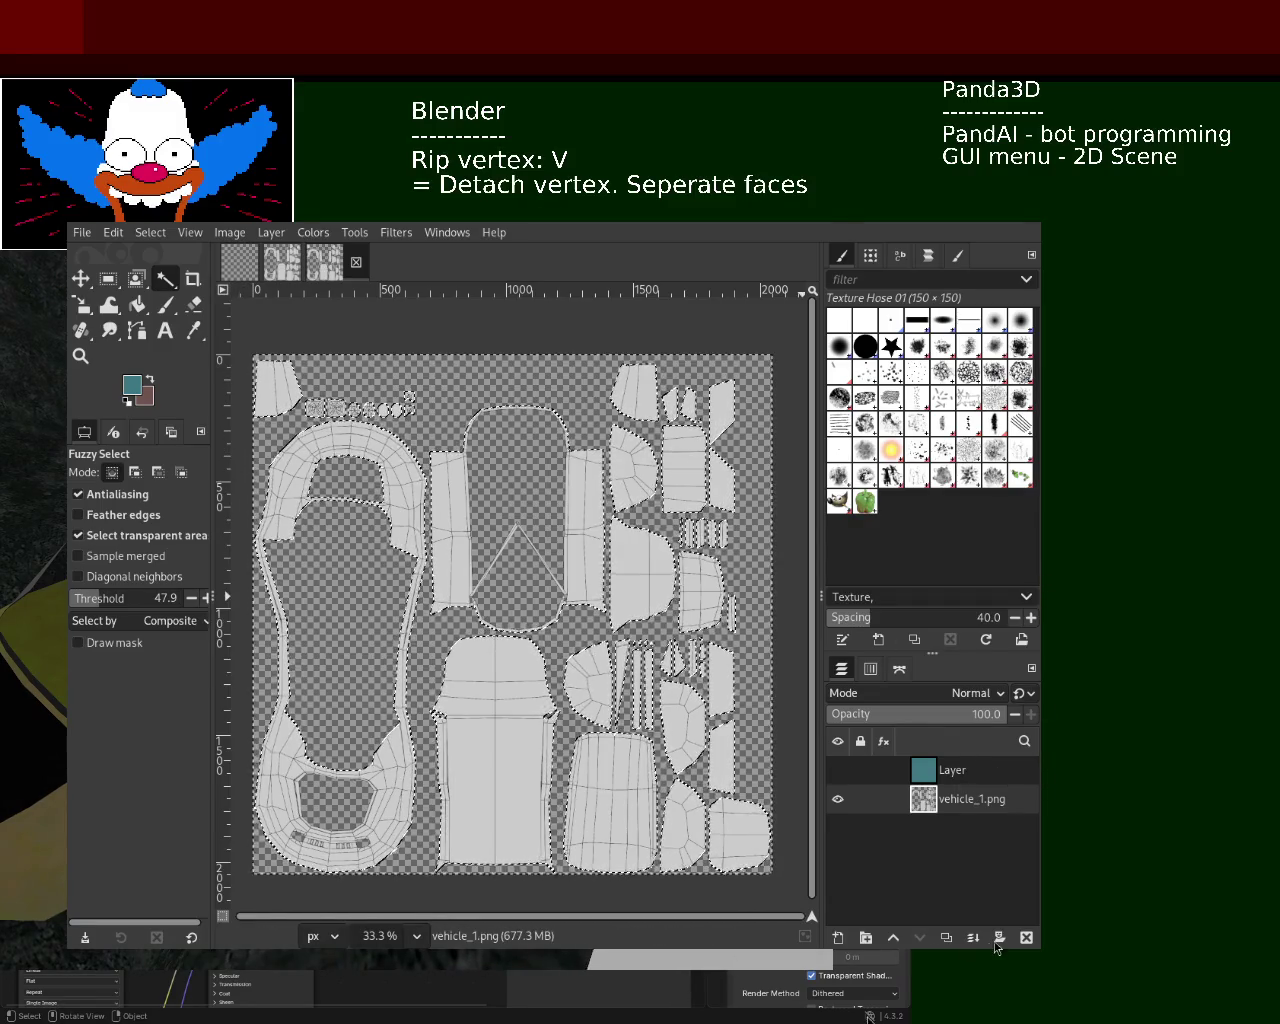
- Mask the teal Layer to the islands, return to its image, deselect all, and re-export
click(959, 775)
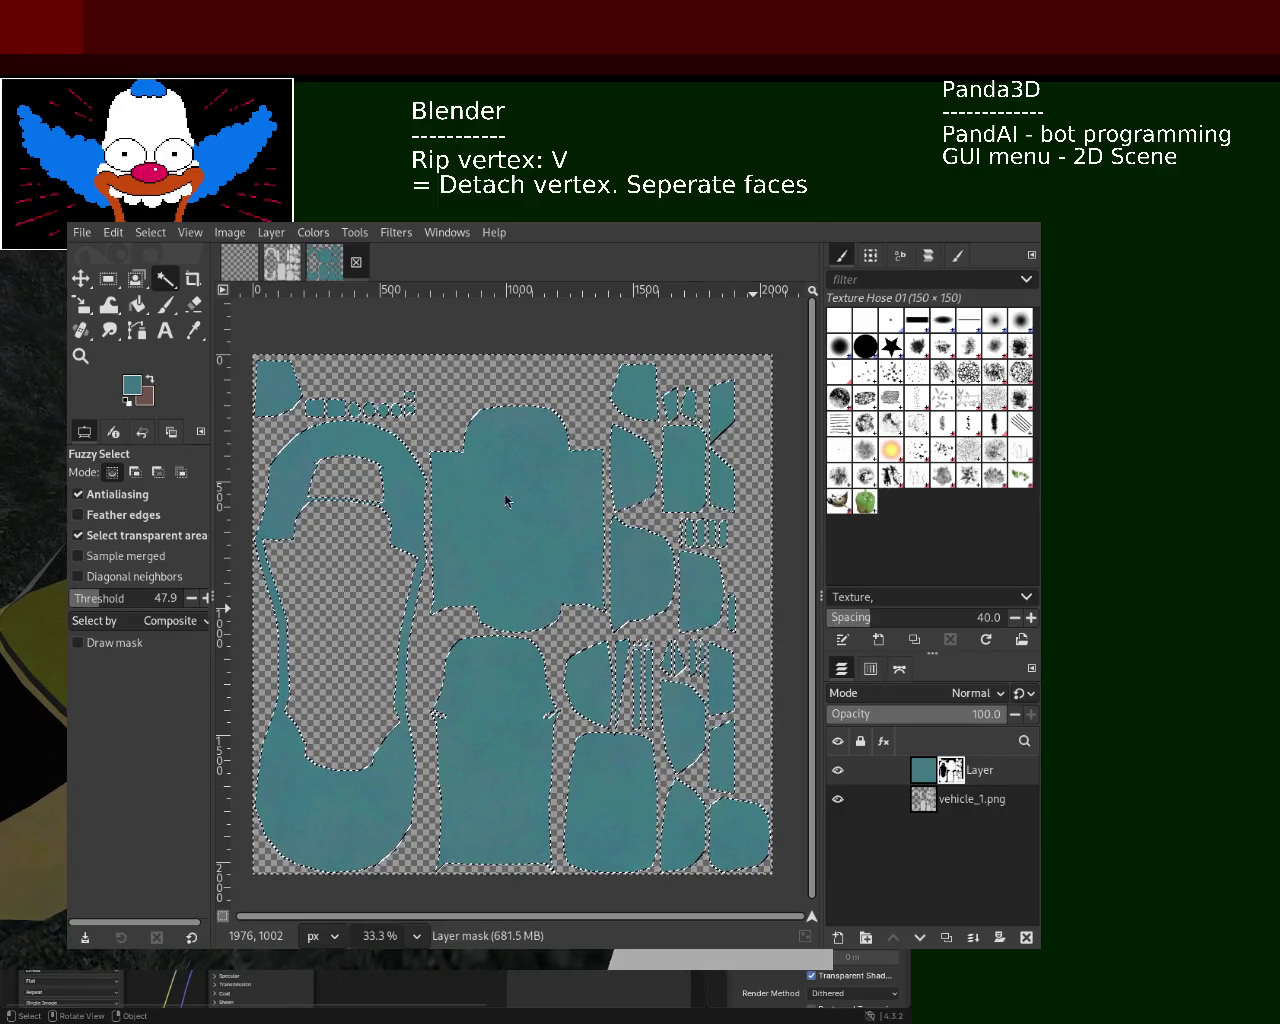
click(930, 770)
key(ctrl+shift+a)
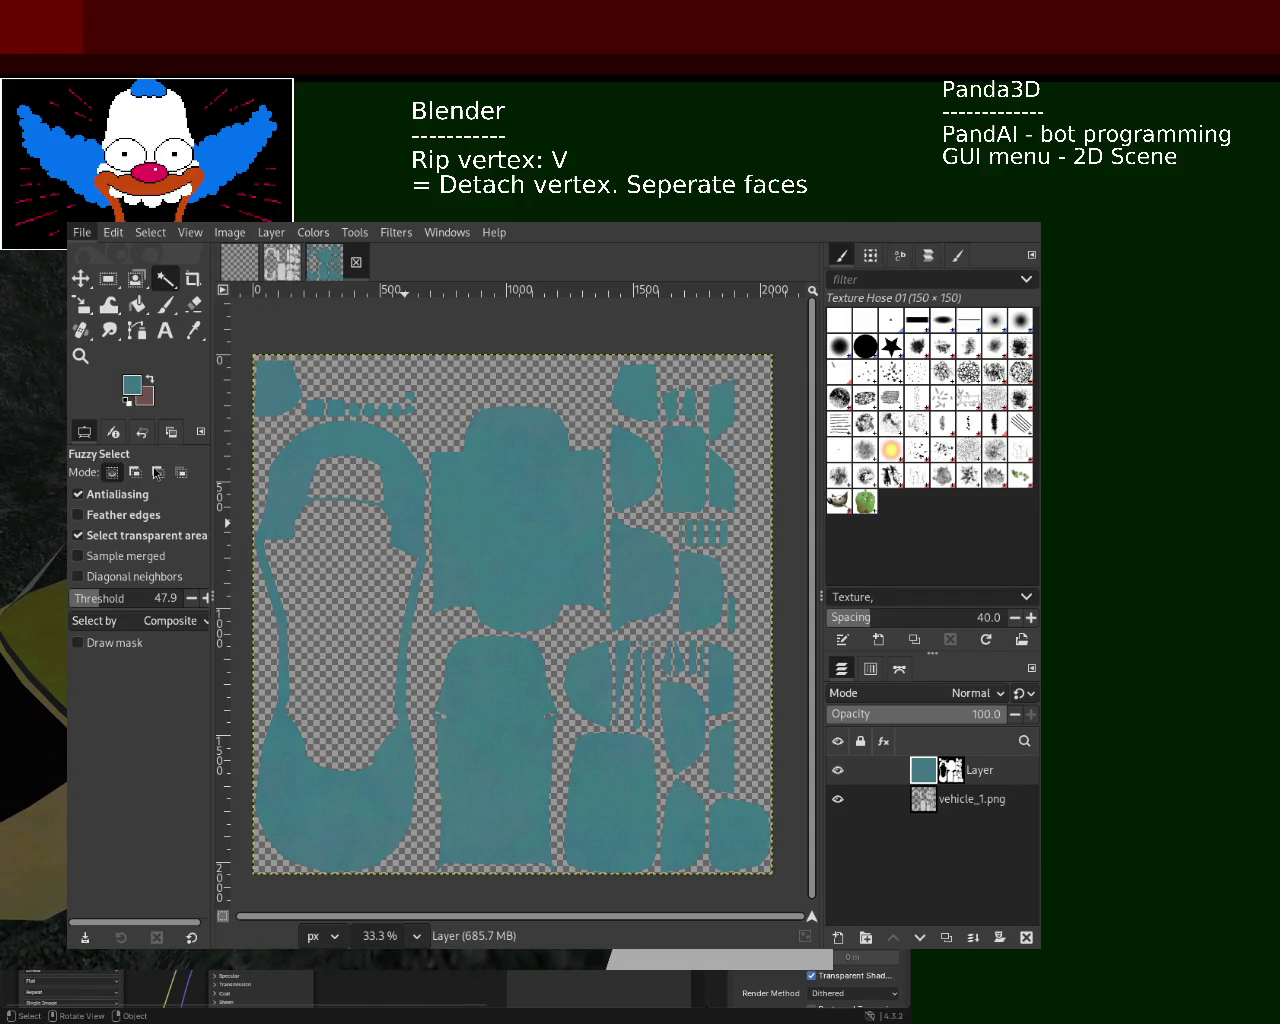
key(ctrl+e)
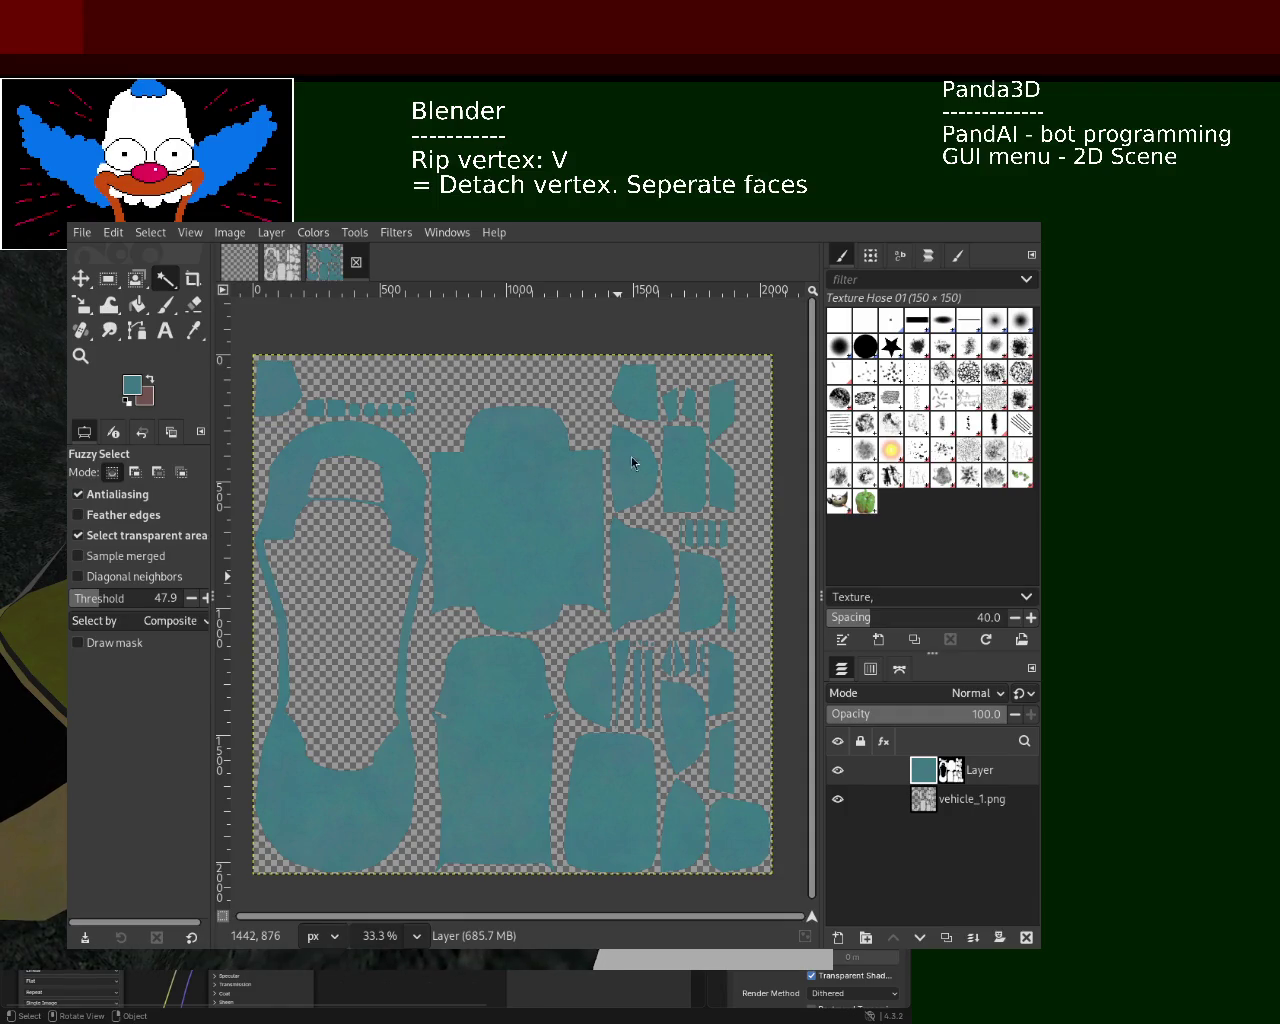
- Move the GIMP window right to reveal the Blender scene with the yellow car
alt+drag(486, 560, 596, 477)
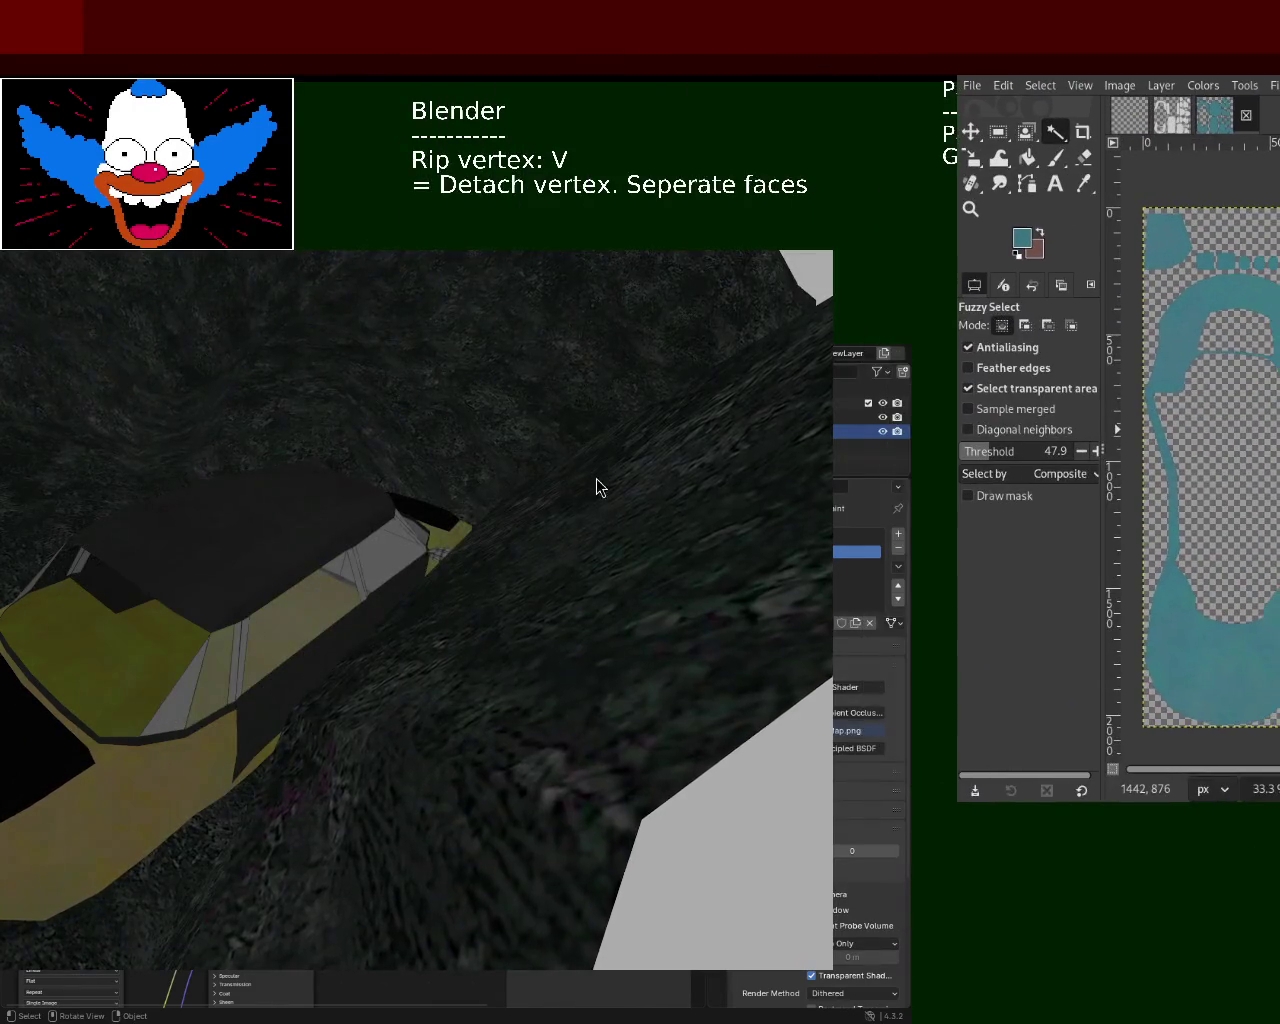
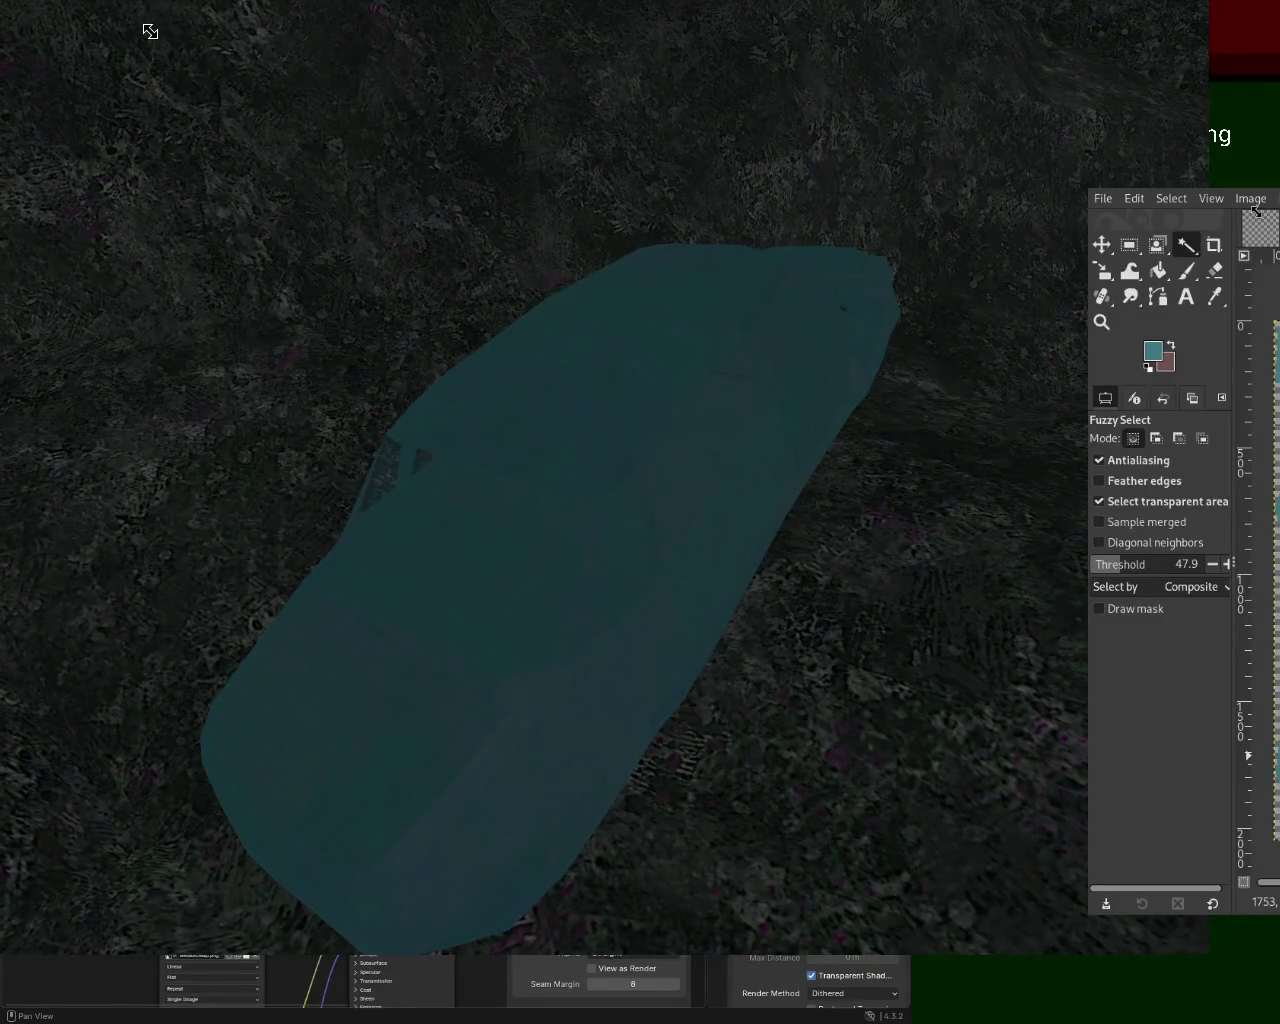
- Leave the maximized terrain view to restore the UV Editing layout with its side panels
drag(150, 32, 432, 477)
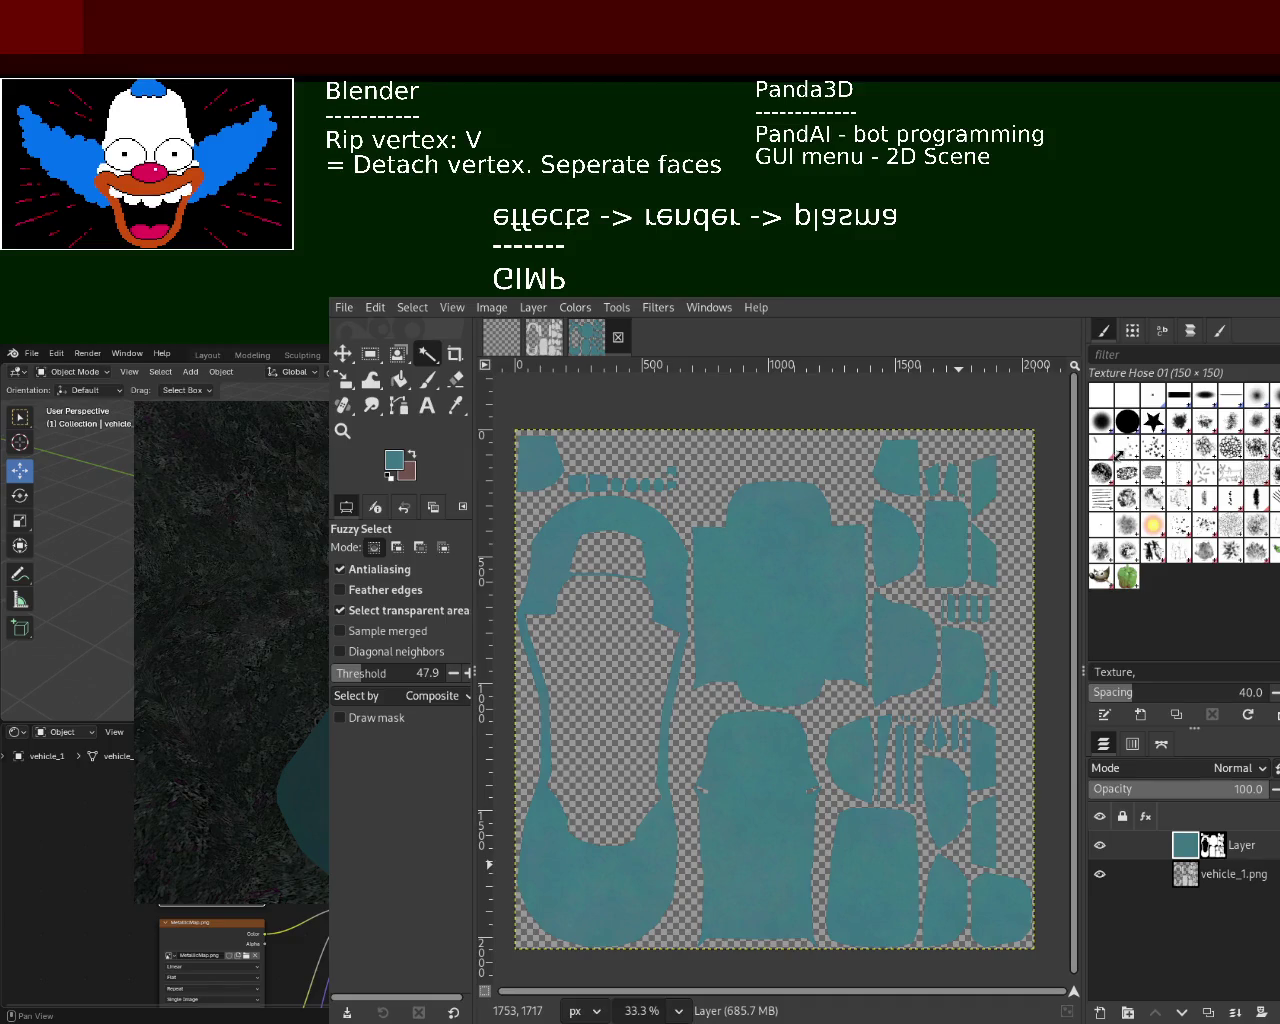
- Shrink the GIMP window to reveal Blender's teal car, and orbit toward the grey figure
key(super+Down)
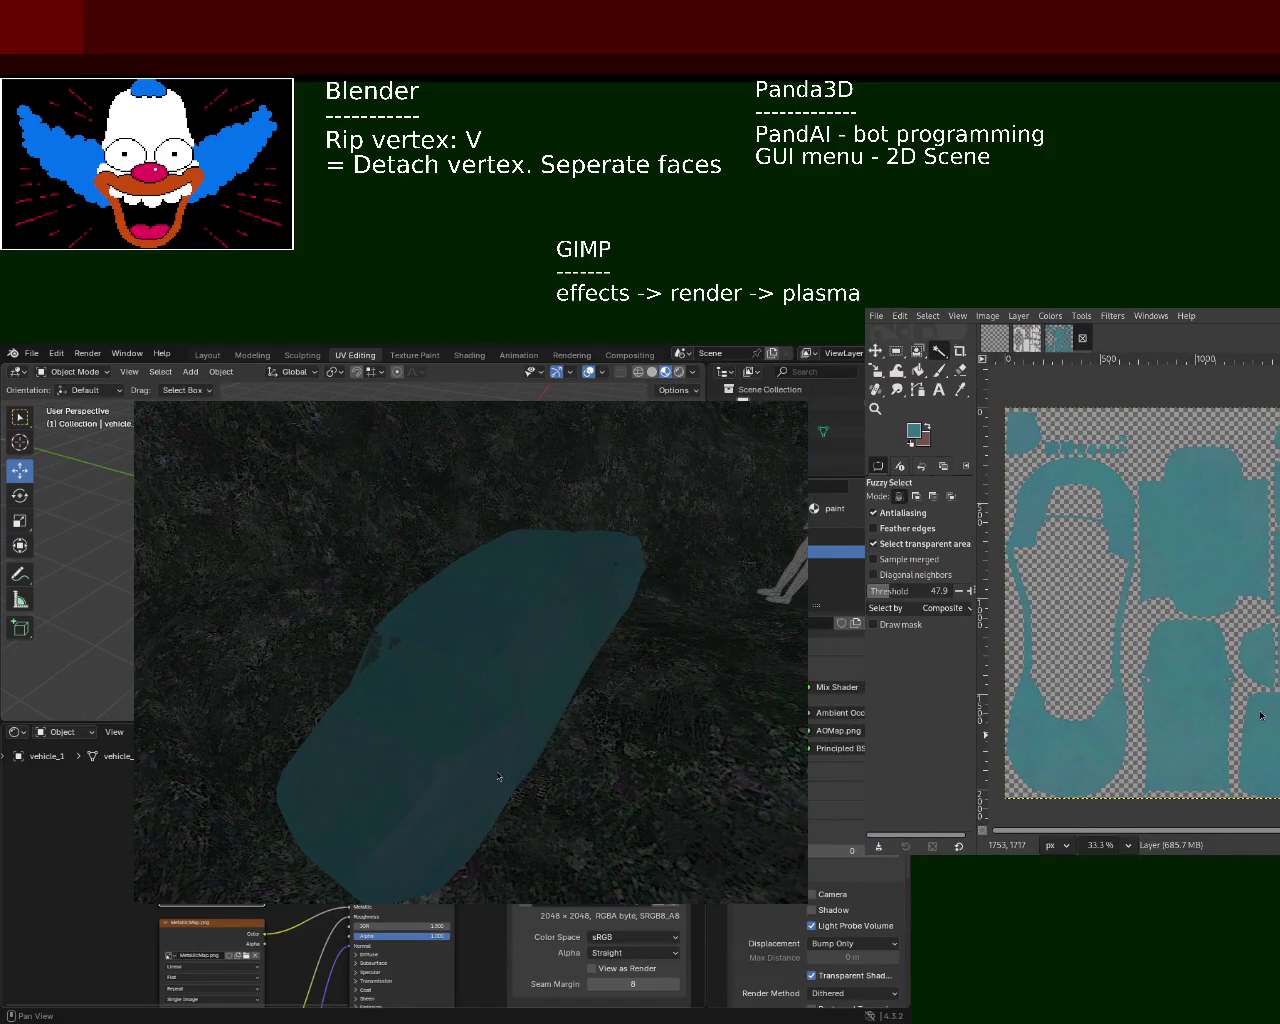
mouse_move(514, 703)
middle_down()
mouse_move(504, 709)
mouse_move(403, 469)
mouse_move(466, 543)
mouse_move(509, 523)
mouse_move(436, 499)
mouse_move(366, 732)
mouse_move(466, 684)
mouse_move(434, 711)
mouse_move(374, 700)
mouse_move(388, 705)
middle_up()
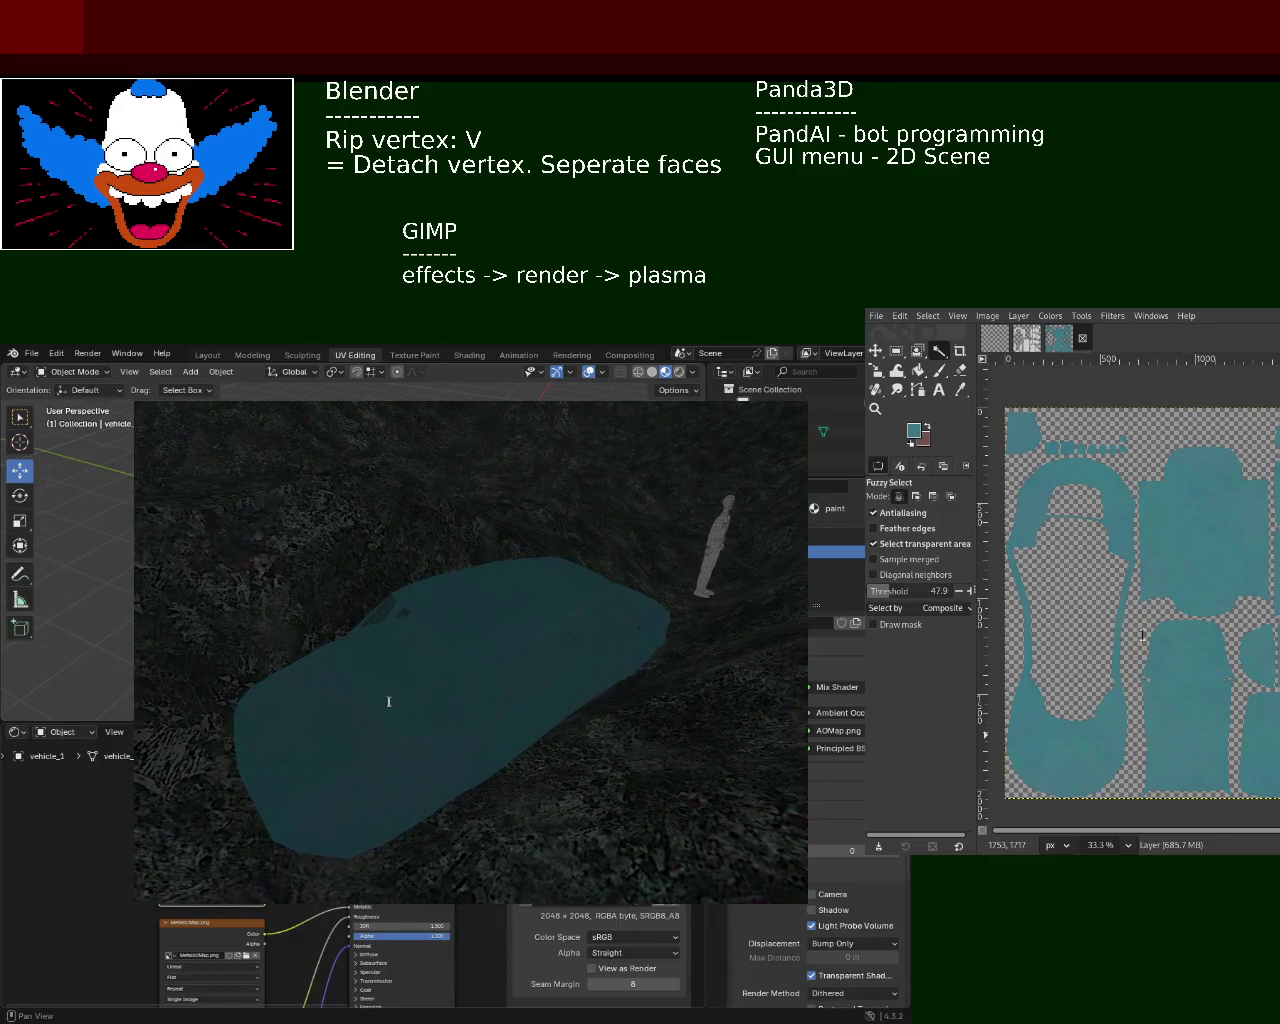
- Start a new 'single color texture:' line under the GIMP heading in the notes
key(Return)
text(single color texture:)
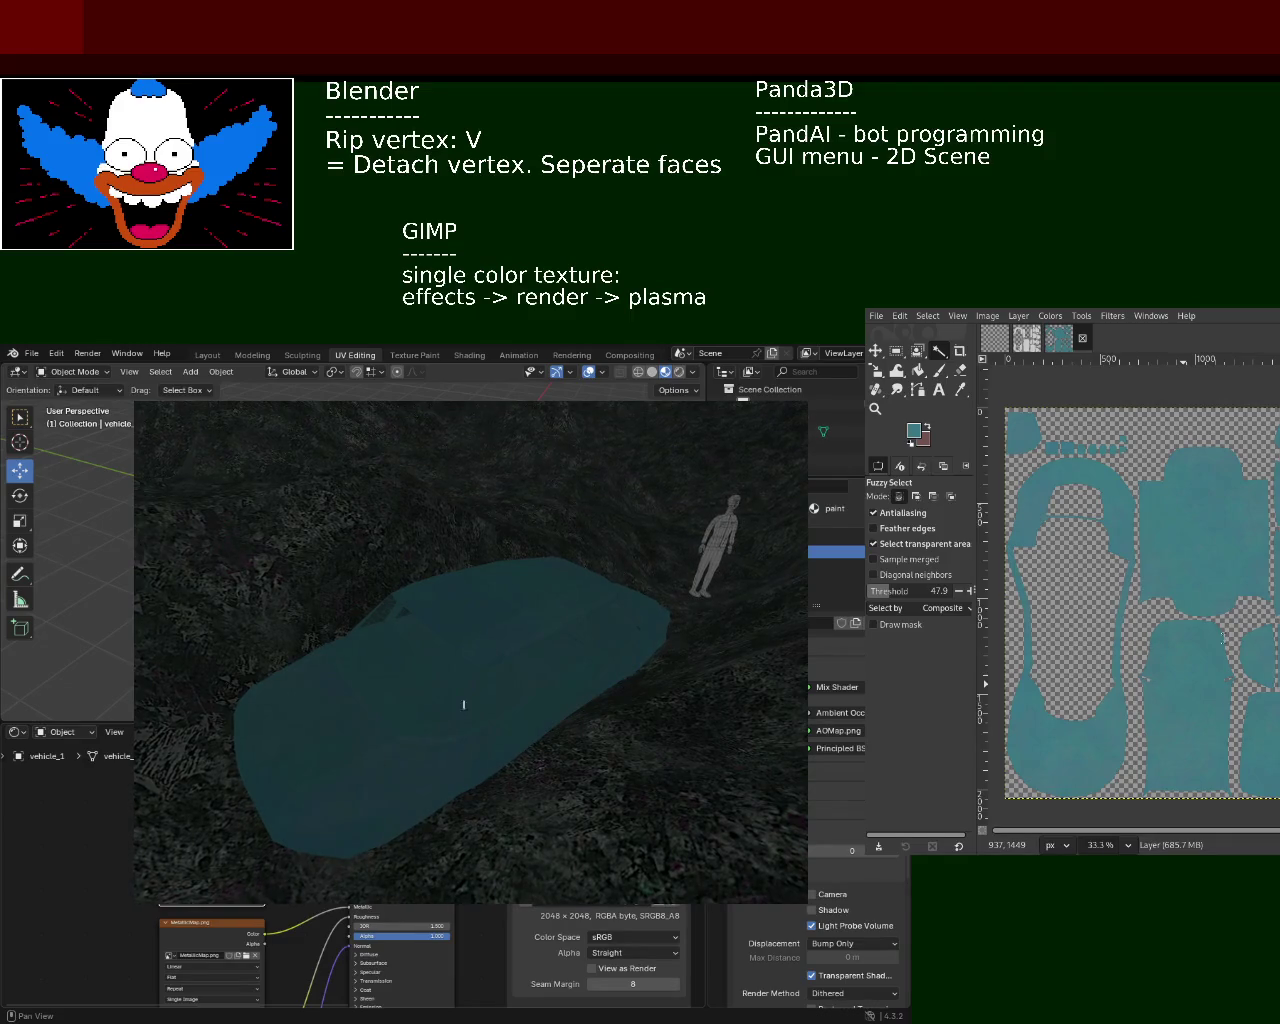
- Correct the GIMP note line to read 'Filters -> Render -> noise -> plasma'
text(Filters)
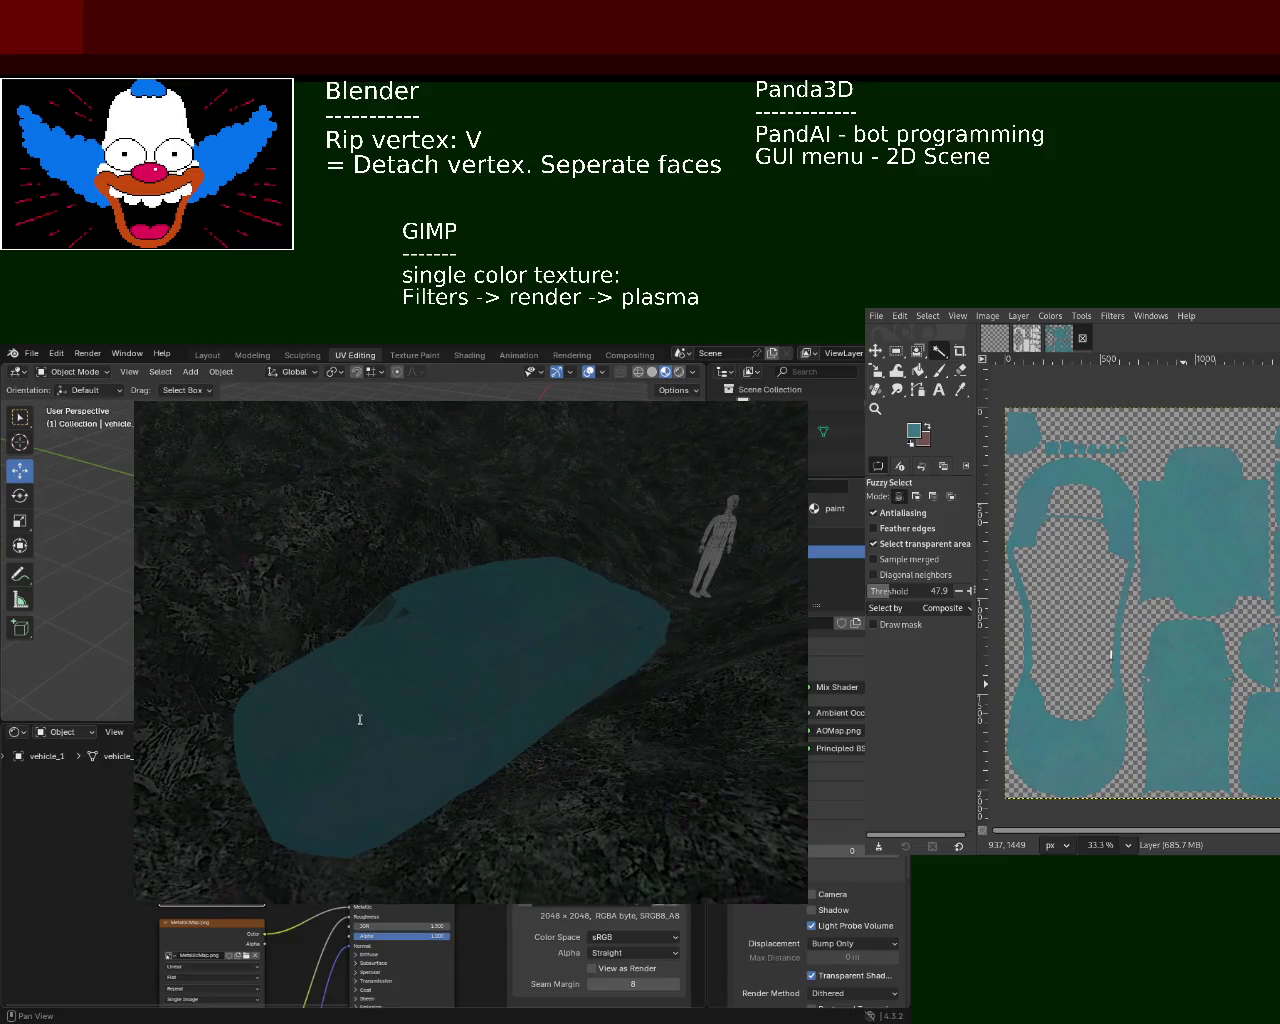
key(BackSpace)
text(Render)
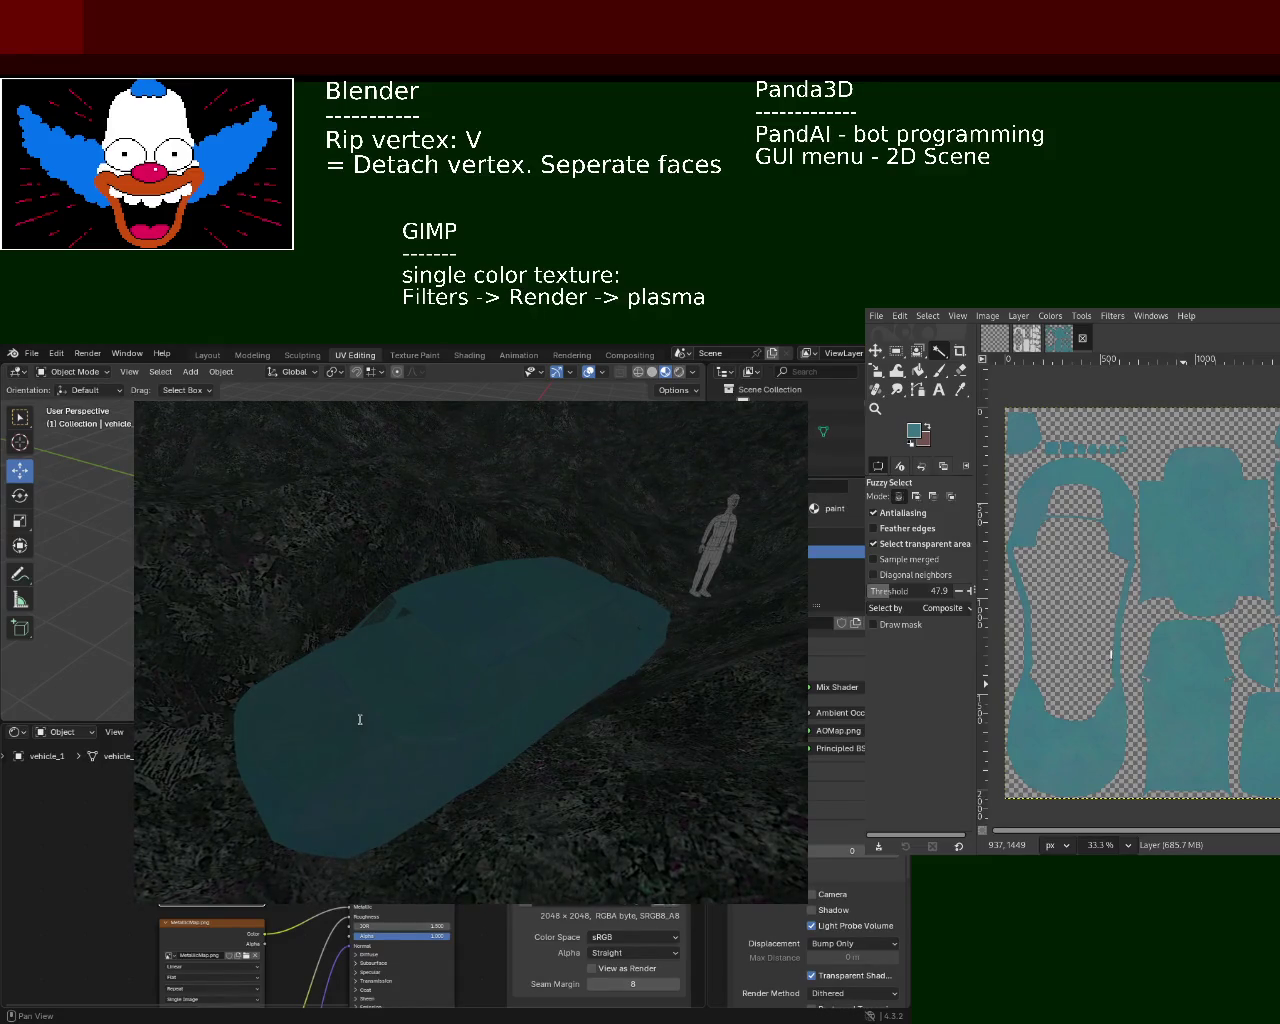
text( -> noise ->)
key(Delete)
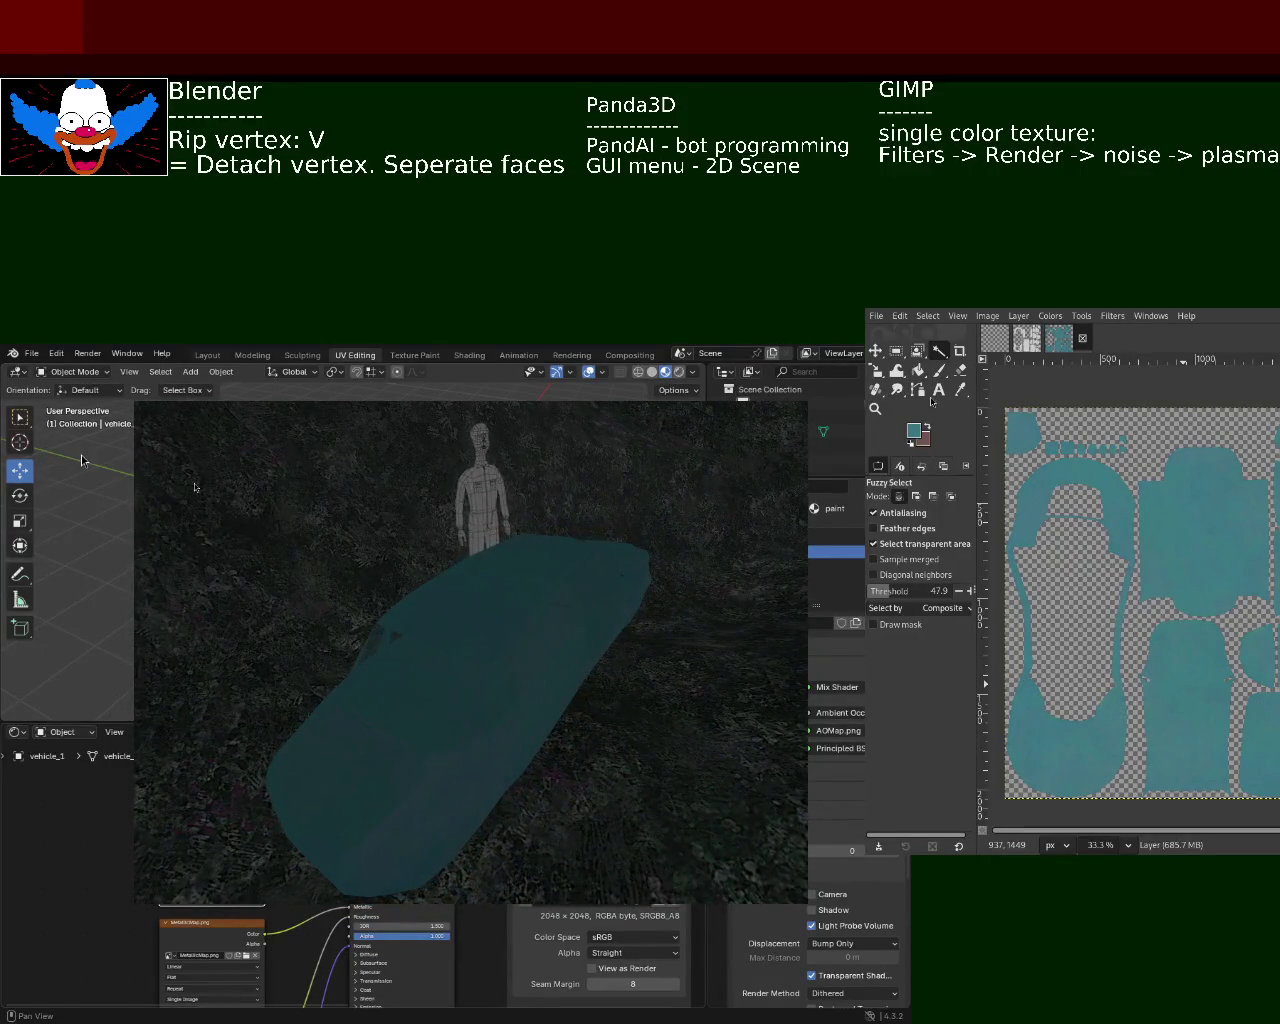
- Enlarge the GIMP window on the left and zoom in and out on the teal UV islands
mouse_move(1107, 549)
alt+mouse_down()
mouse_move(242, 569)
mouse_move(242, 452)
alt+mouse_up()
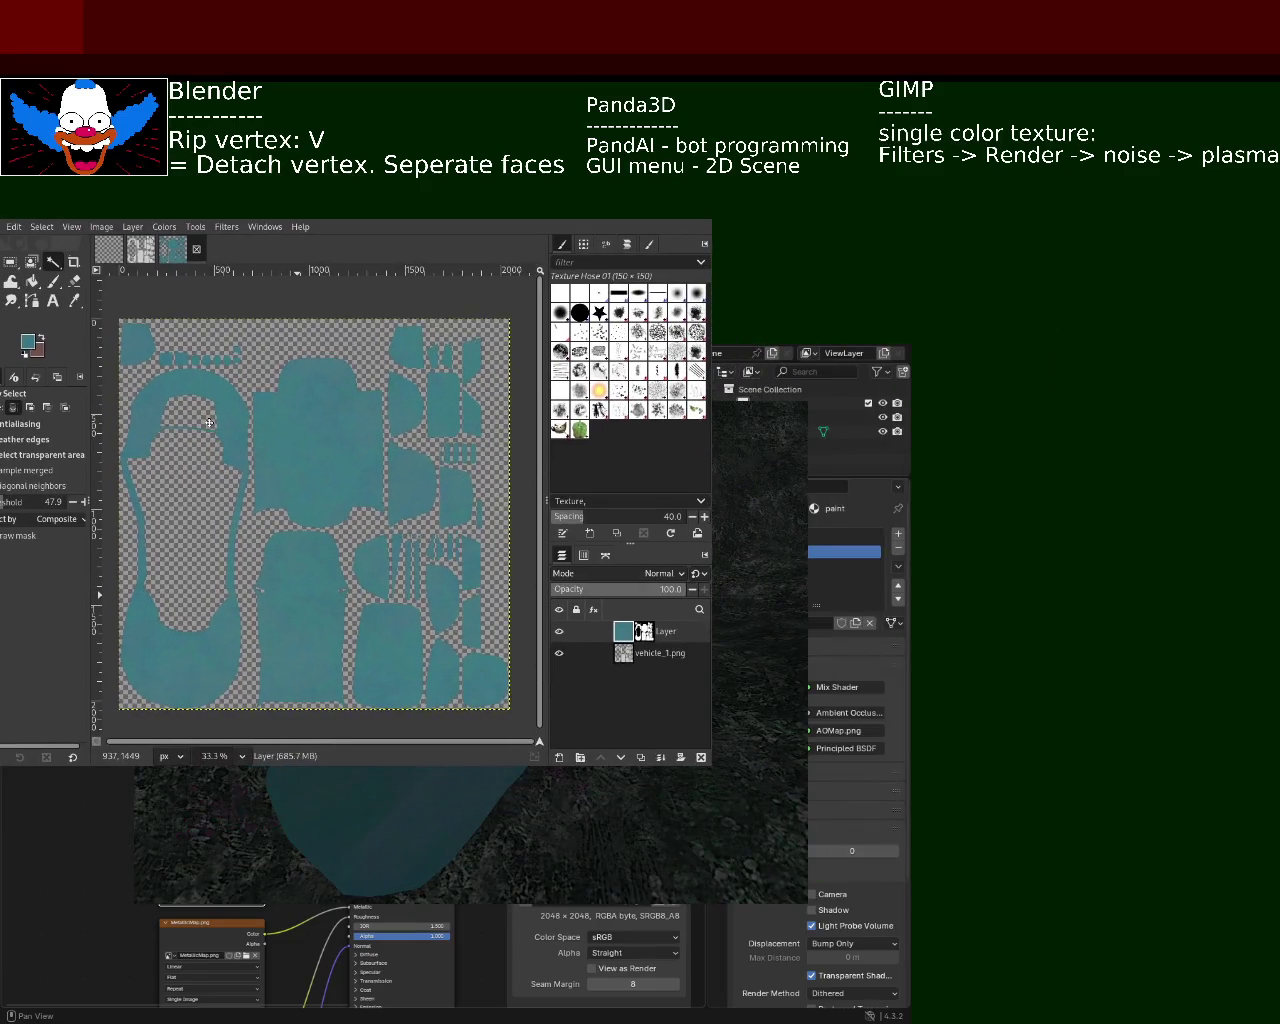
alt+right_drag(397, 489, 763, 753)
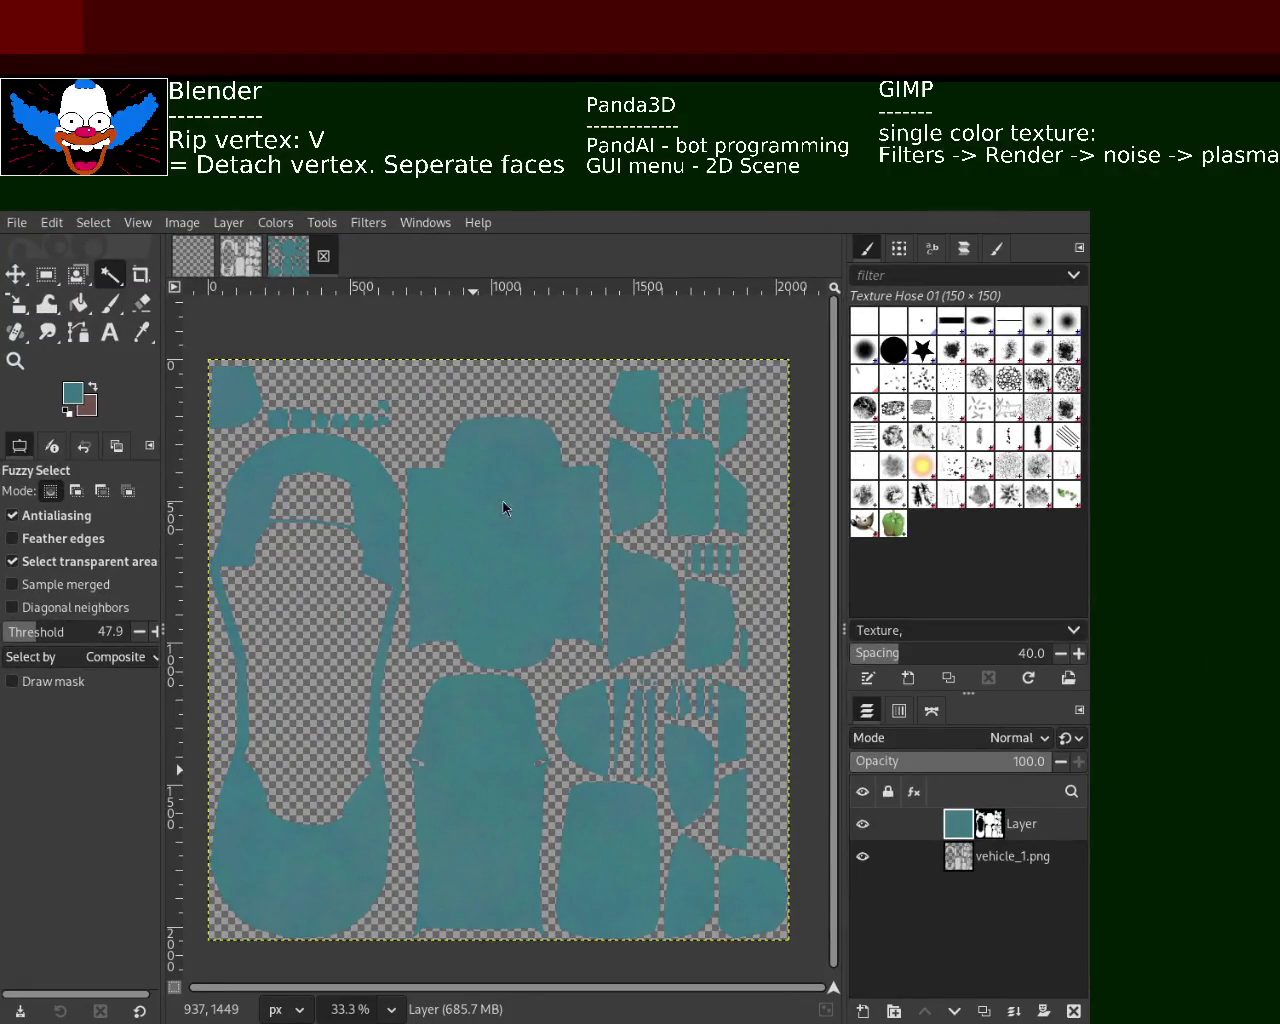
click(15, 361)
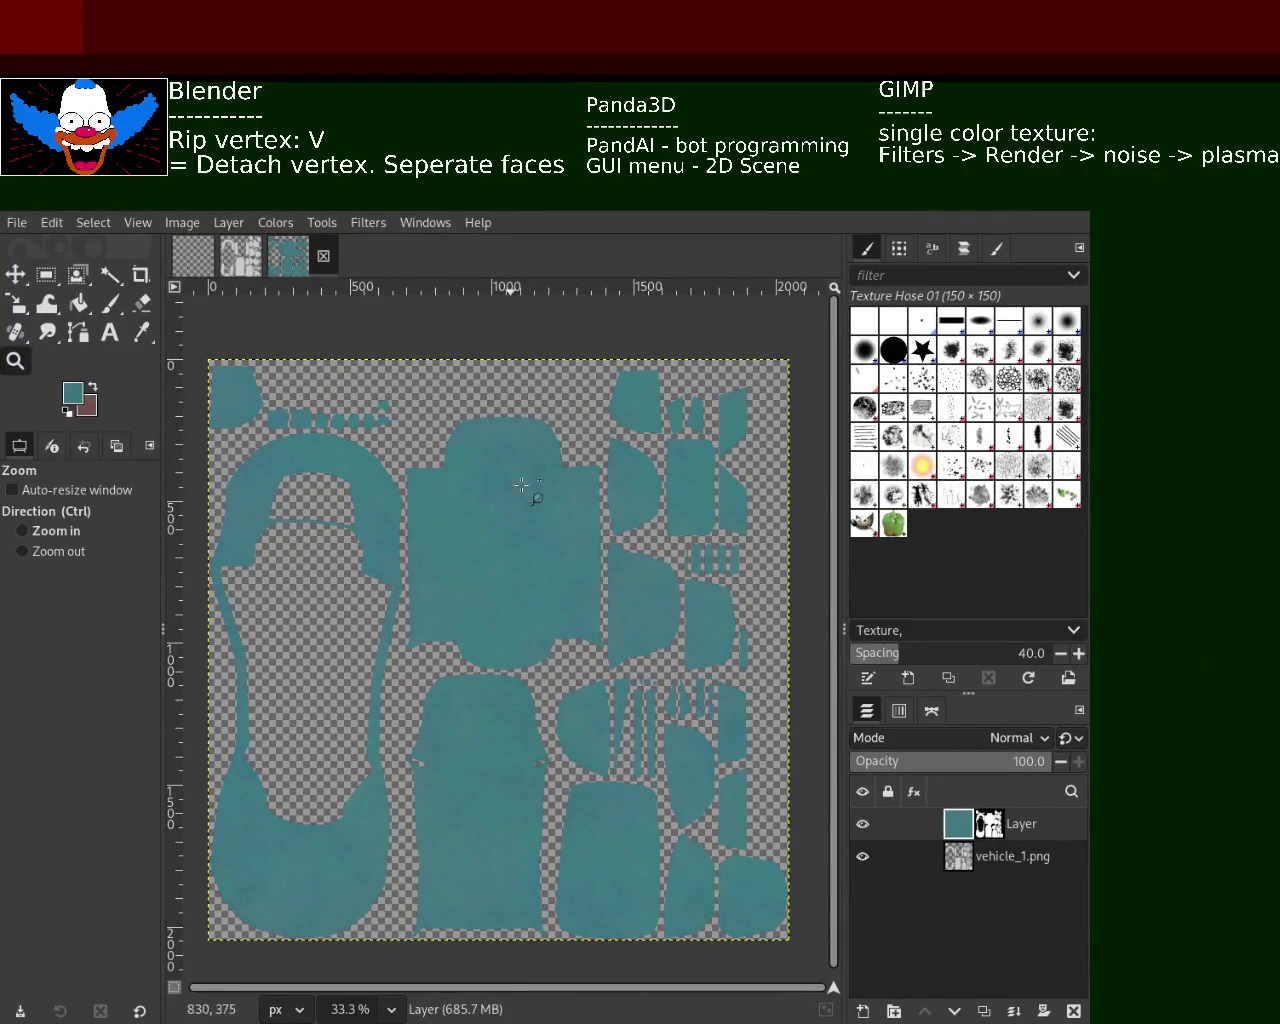
click(615, 490)
ctrl+scroll(615, 490, up, 2)
ctrl+scroll(651, 471, down, 1)
ctrl+scroll(371, 529, down, 2)
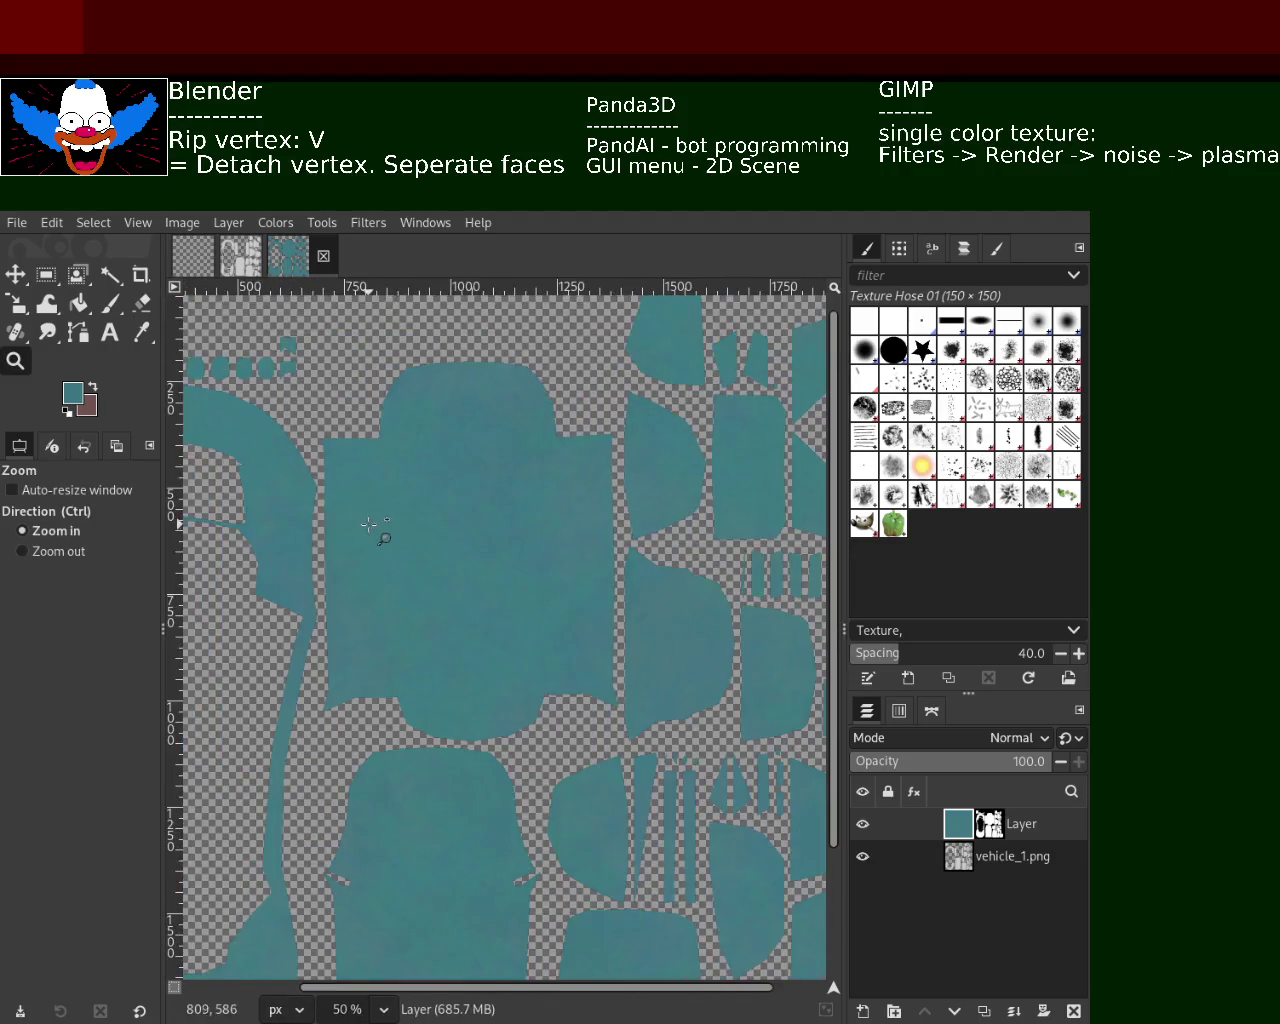
ctrl+scroll(369, 524, up, 3)
ctrl+scroll(486, 531, down, 2)
ctrl+scroll(480, 515, down, 1)
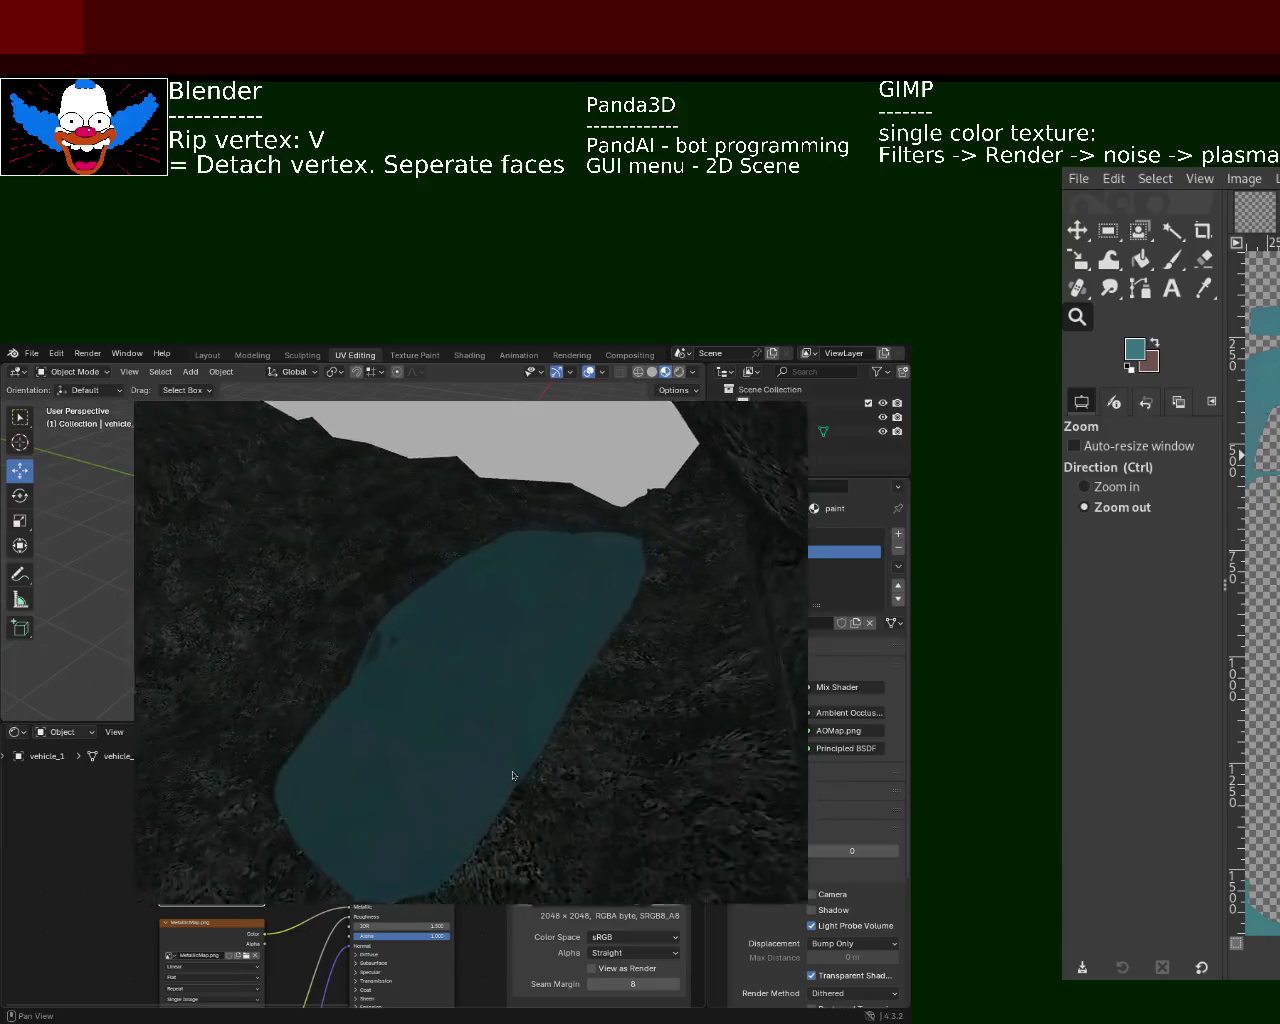
- Pan Blender's view across the terrain, then bring the GIMP texture window back in front
shift+middle_drag(512, 775, 425, 669)
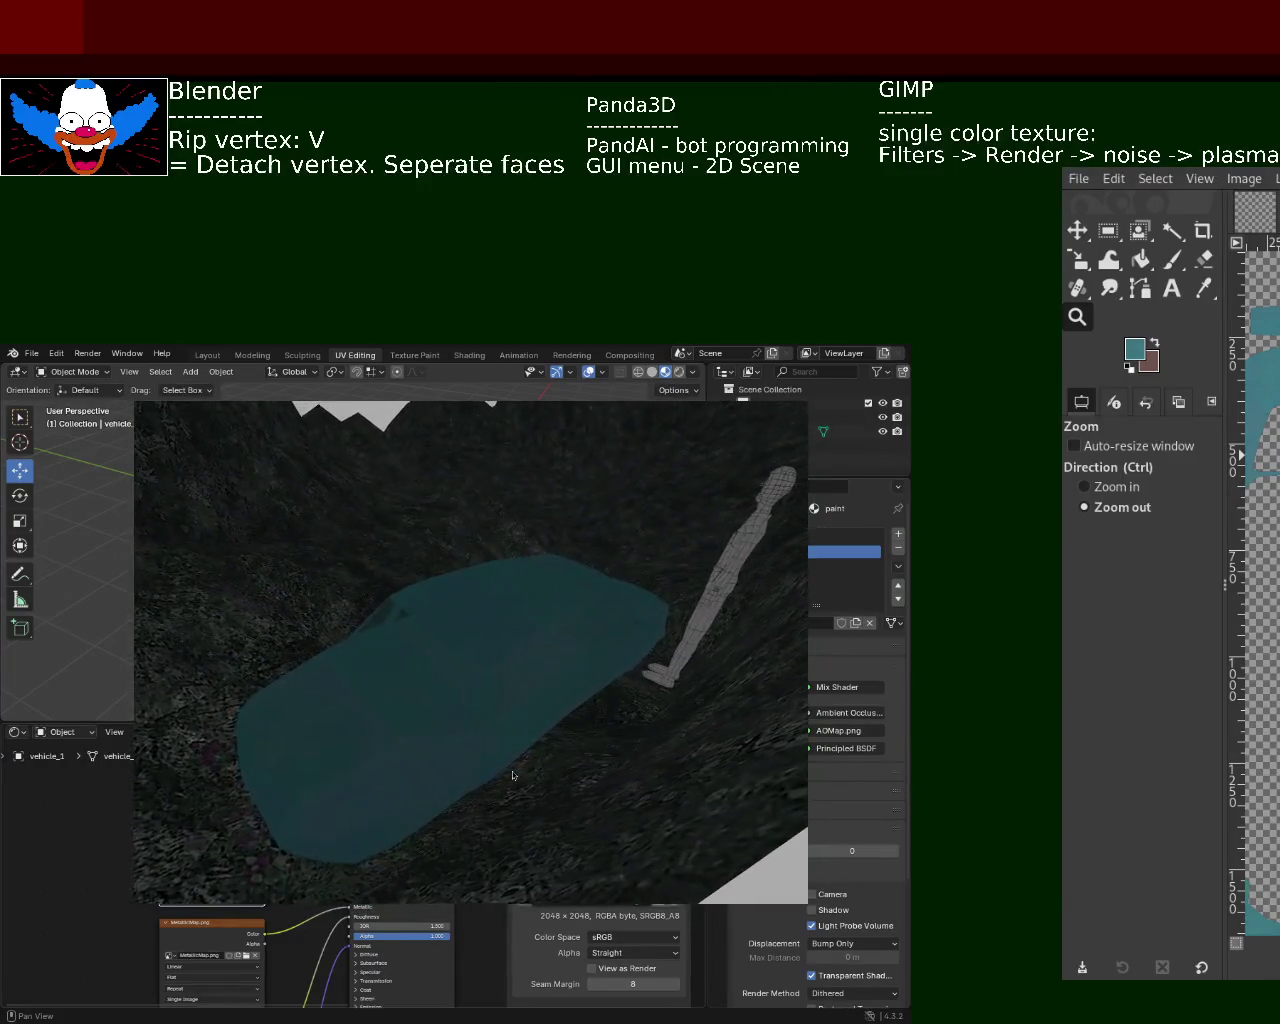
key(alt+Tab)
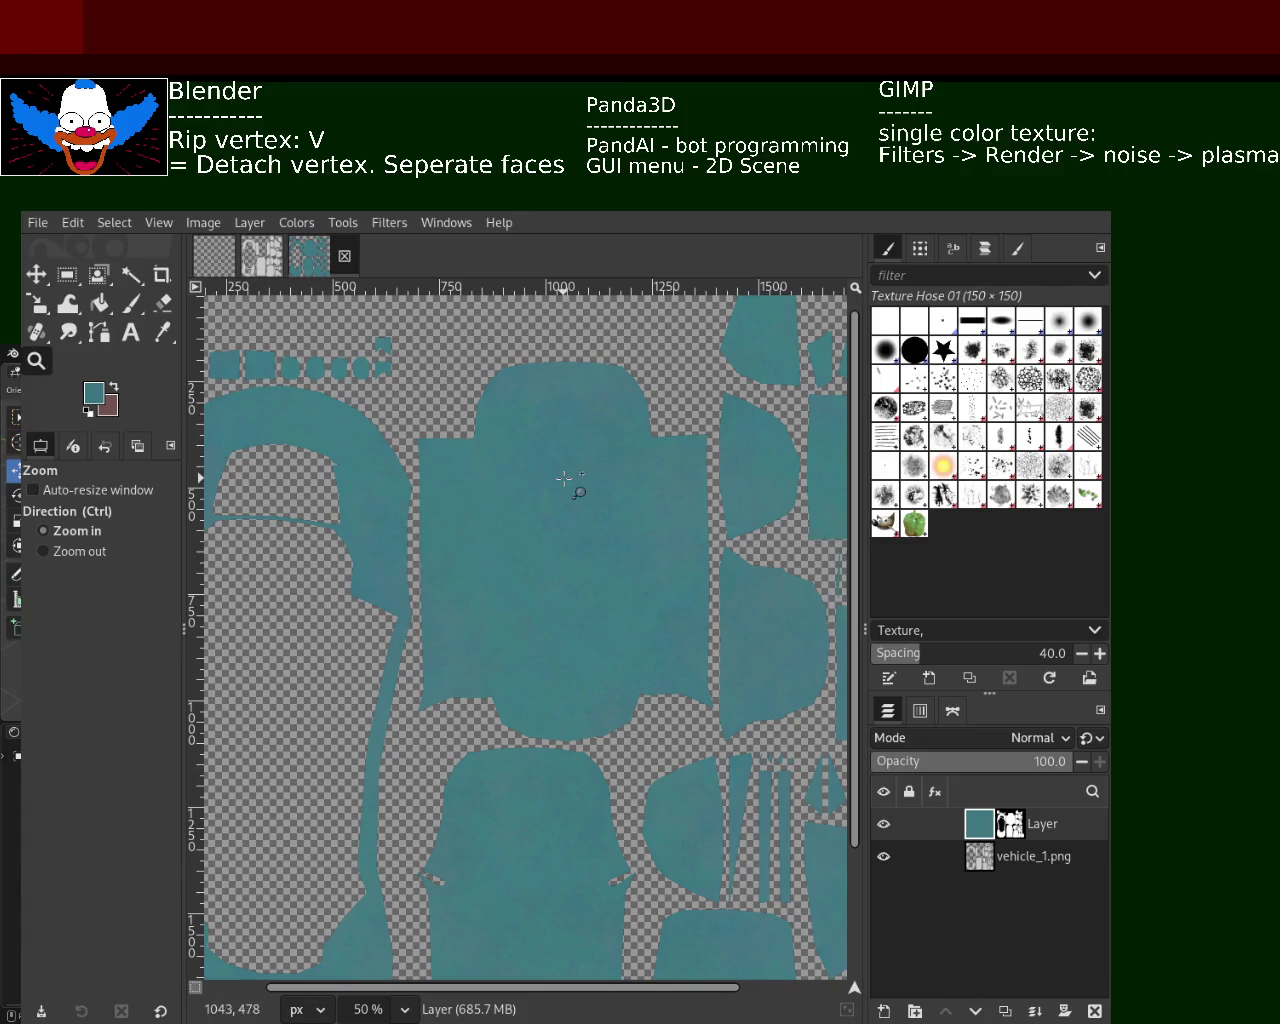
- Zoom in and out on the teal texture, settling at 100% on the lower UV island
click(564, 479)
click(564, 479)
click(564, 479)
ctrl+click(564, 478)
ctrl+click(563, 477)
click(564, 478)
click(571, 486)
ctrl+click(571, 600)
ctrl+click(562, 648)
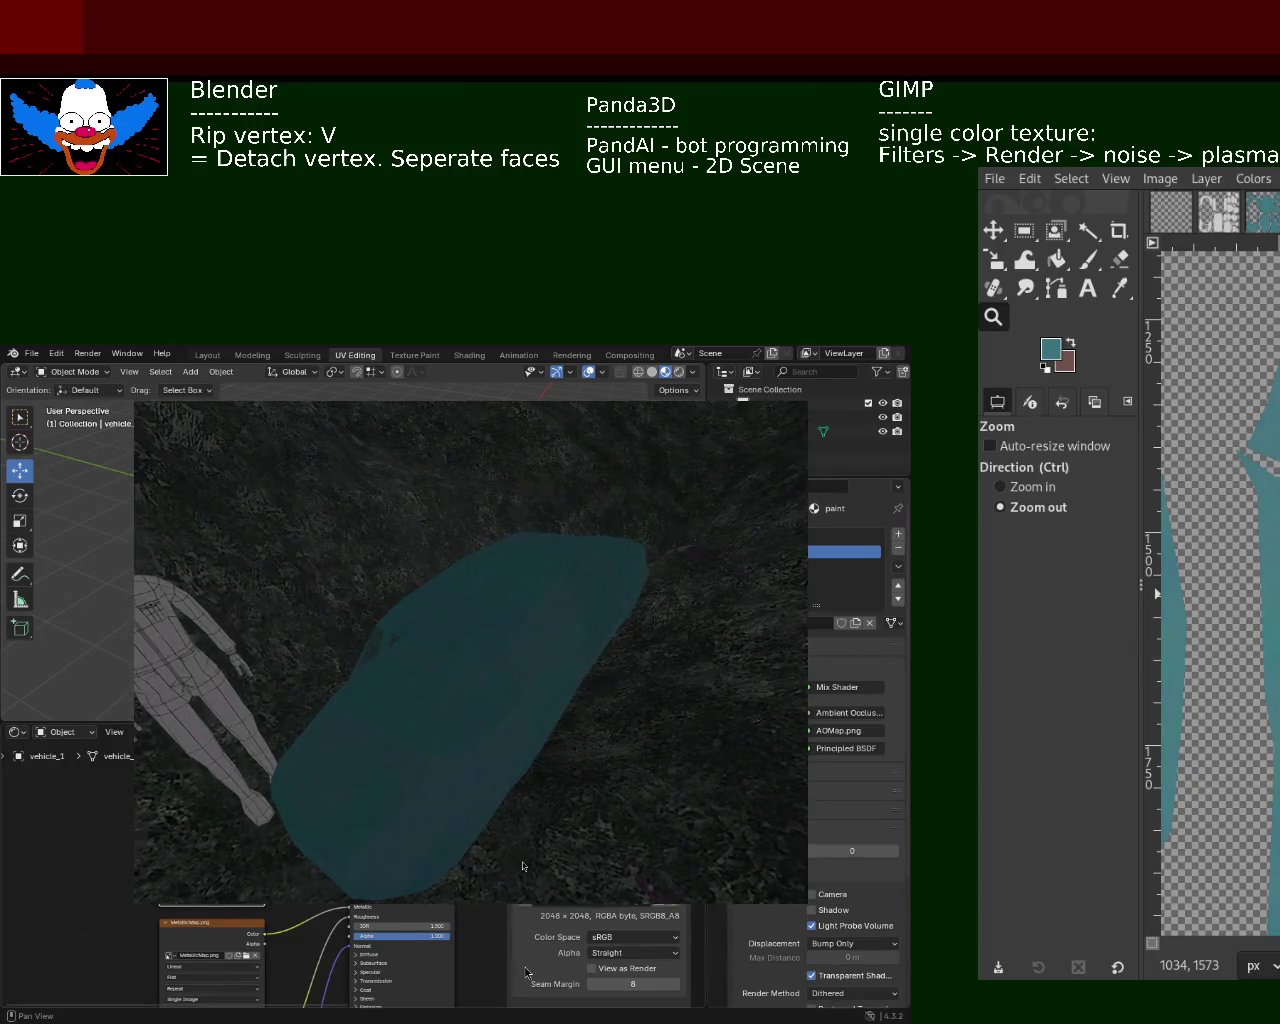
mouse_move(501, 740)
middle_down()
mouse_move(511, 677)
mouse_move(578, 637)
middle_up()
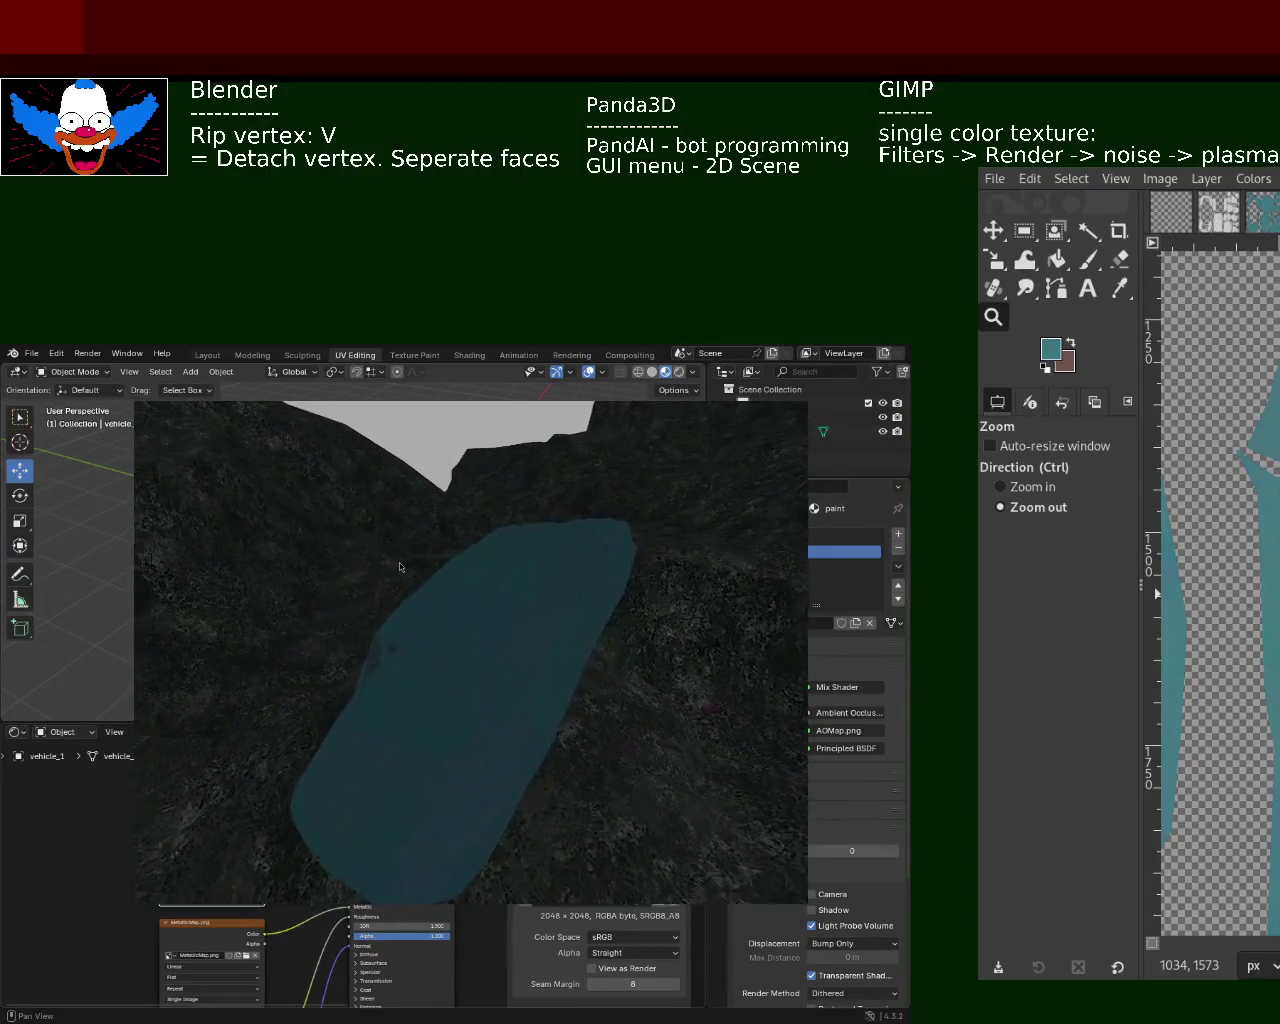
click(1100, 560)
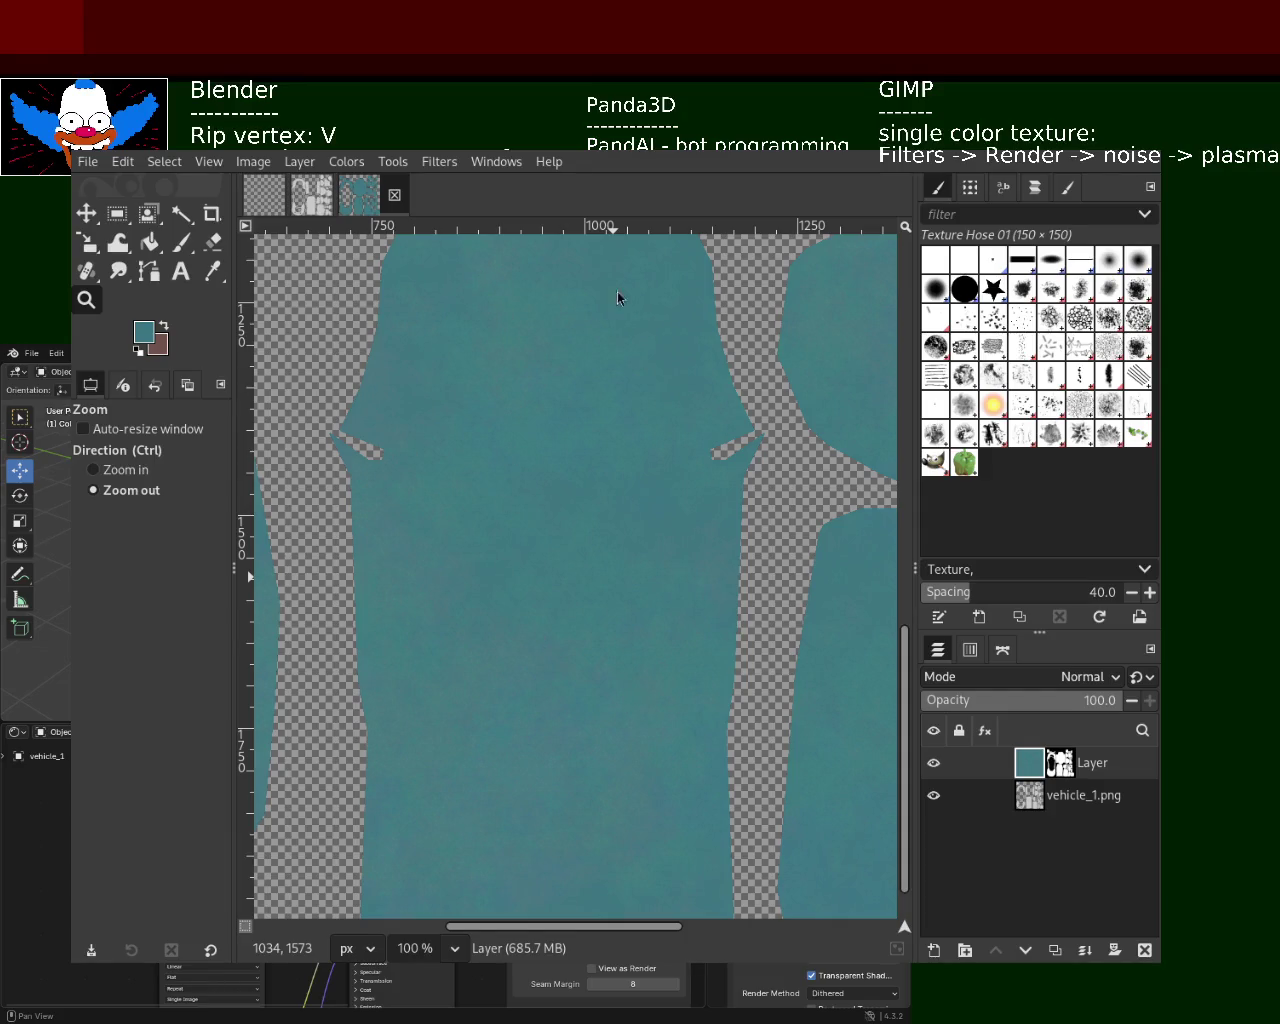
- Zoom in and out across the teal UV islands of the vehicle_1.png texture
click(557, 441)
ctrl+click(557, 441)
ctrl+click(666, 614)
ctrl+click(619, 536)
ctrl+click(619, 536)
ctrl+click(619, 536)
ctrl+click(619, 536)
ctrl+scroll(619, 537, down, 3)
ctrl+scroll(619, 537, up, 1)
ctrl+scroll(665, 361, up, 3)
ctrl+scroll(665, 361, up, 1)
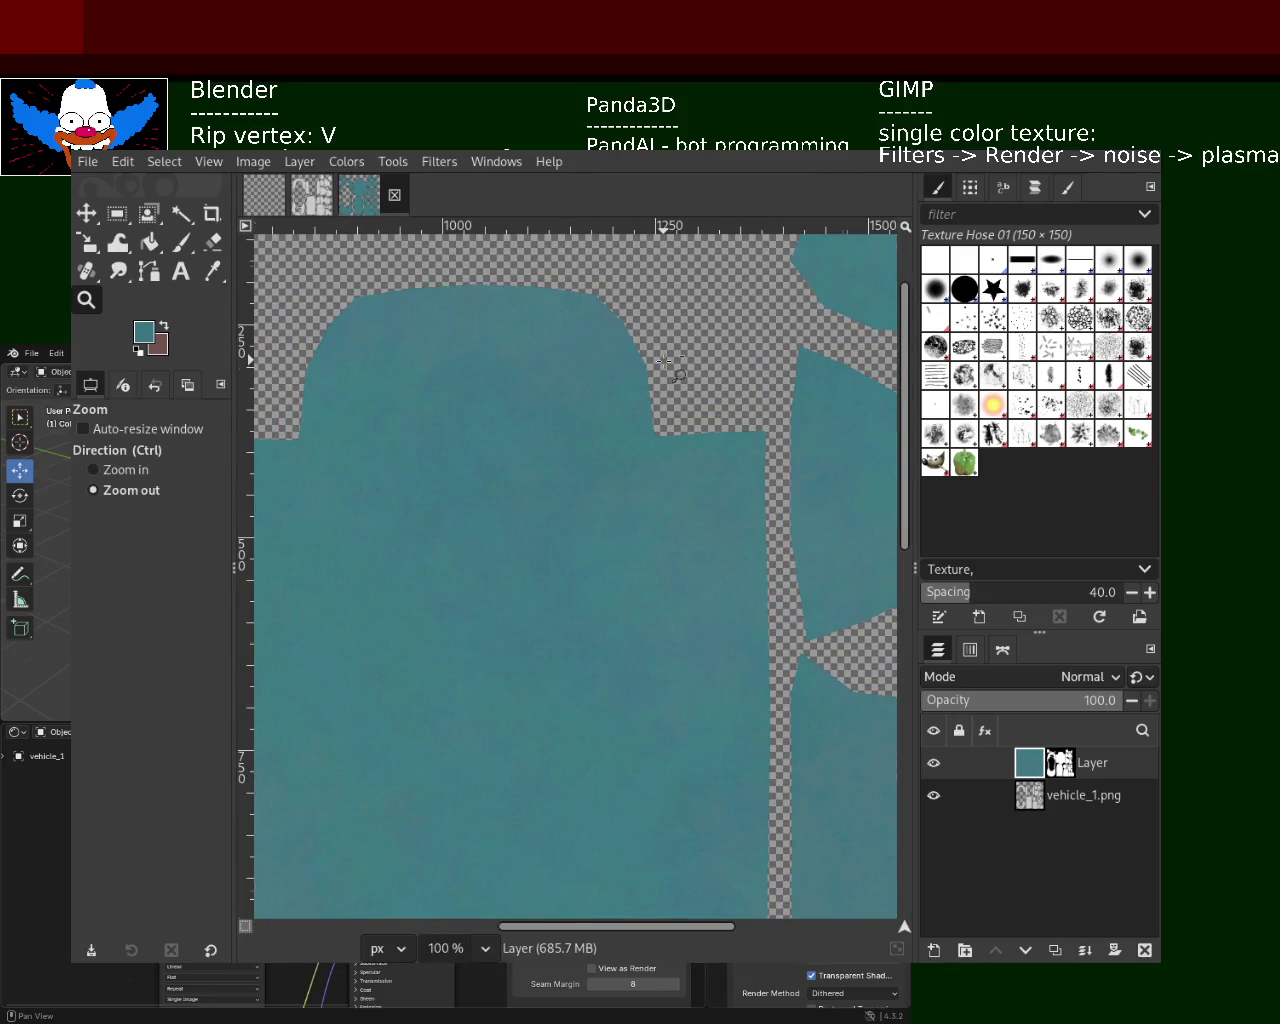
ctrl+scroll(665, 361, down, 3)
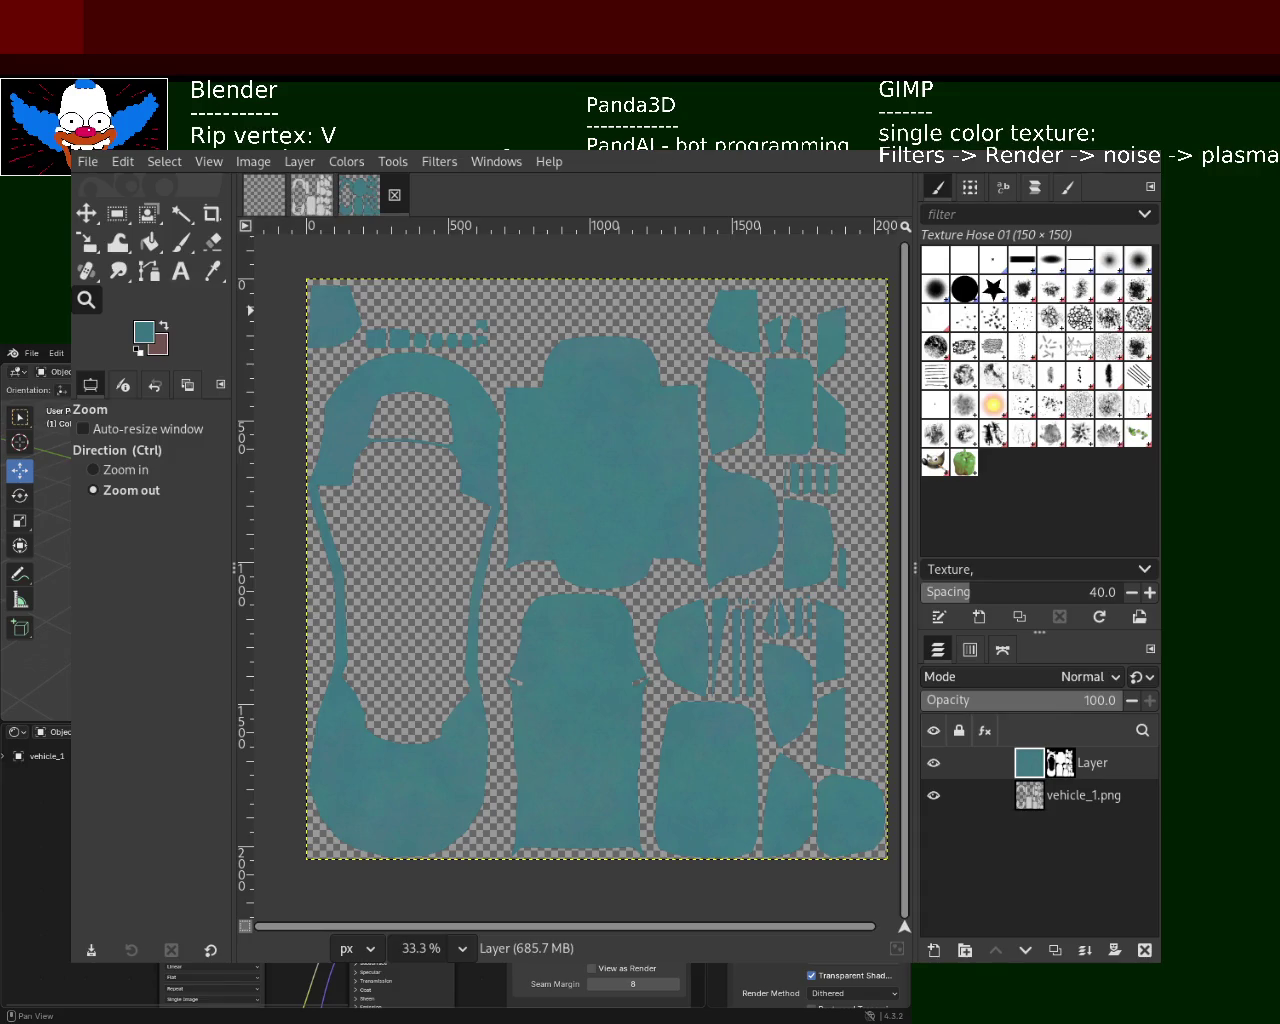
- Save the teal-painted vehicle_1.png texture, then zoom in and out to check its islands
key(ctrl+s)
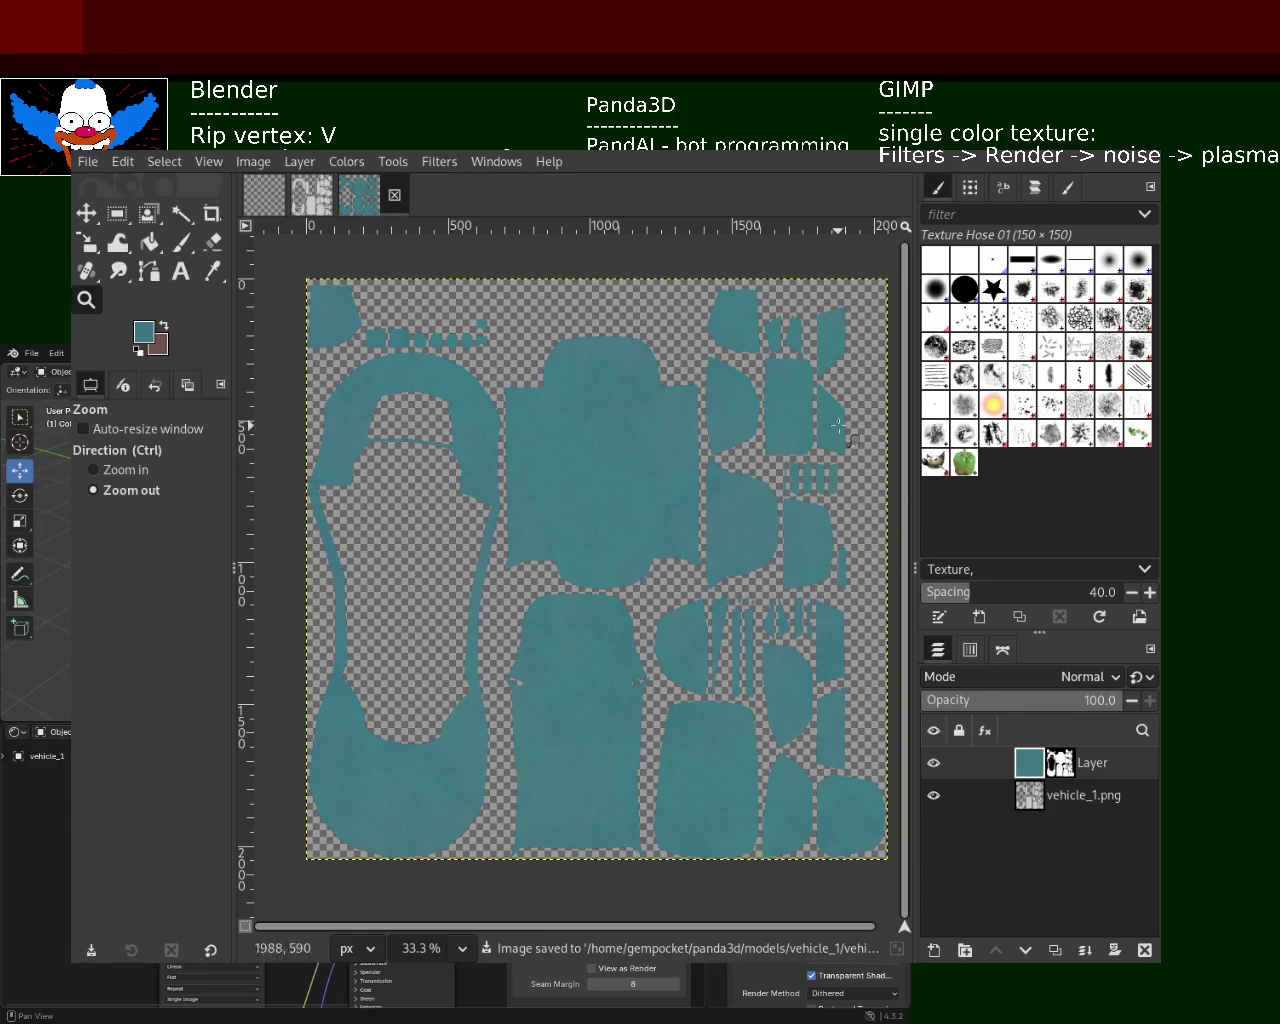
ctrl+click(700, 405)
click(703, 403)
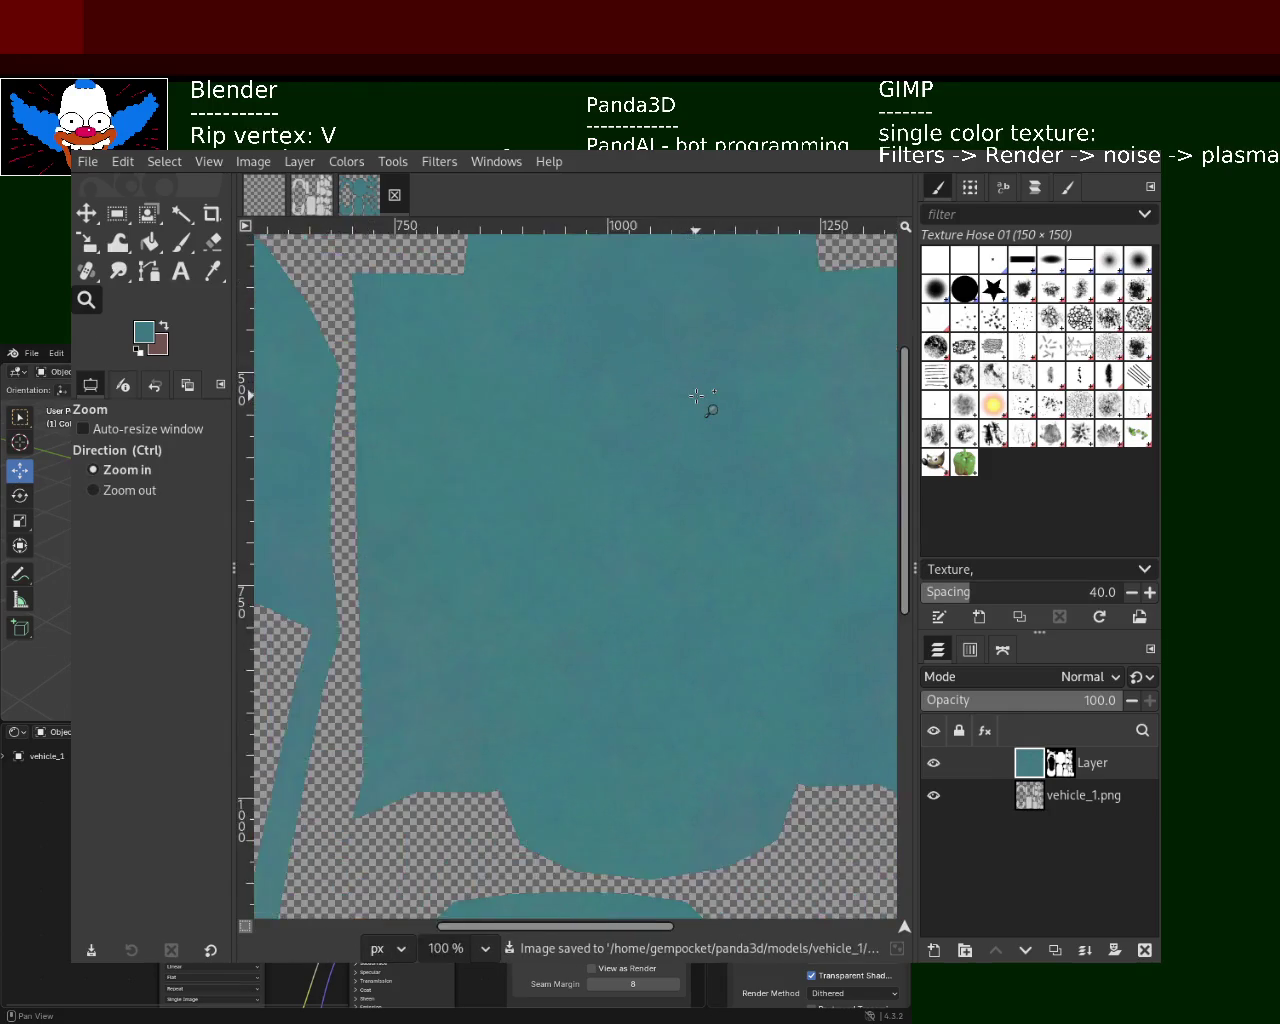
click(690, 480)
ctrl+click(687, 492)
ctrl+click(685, 500)
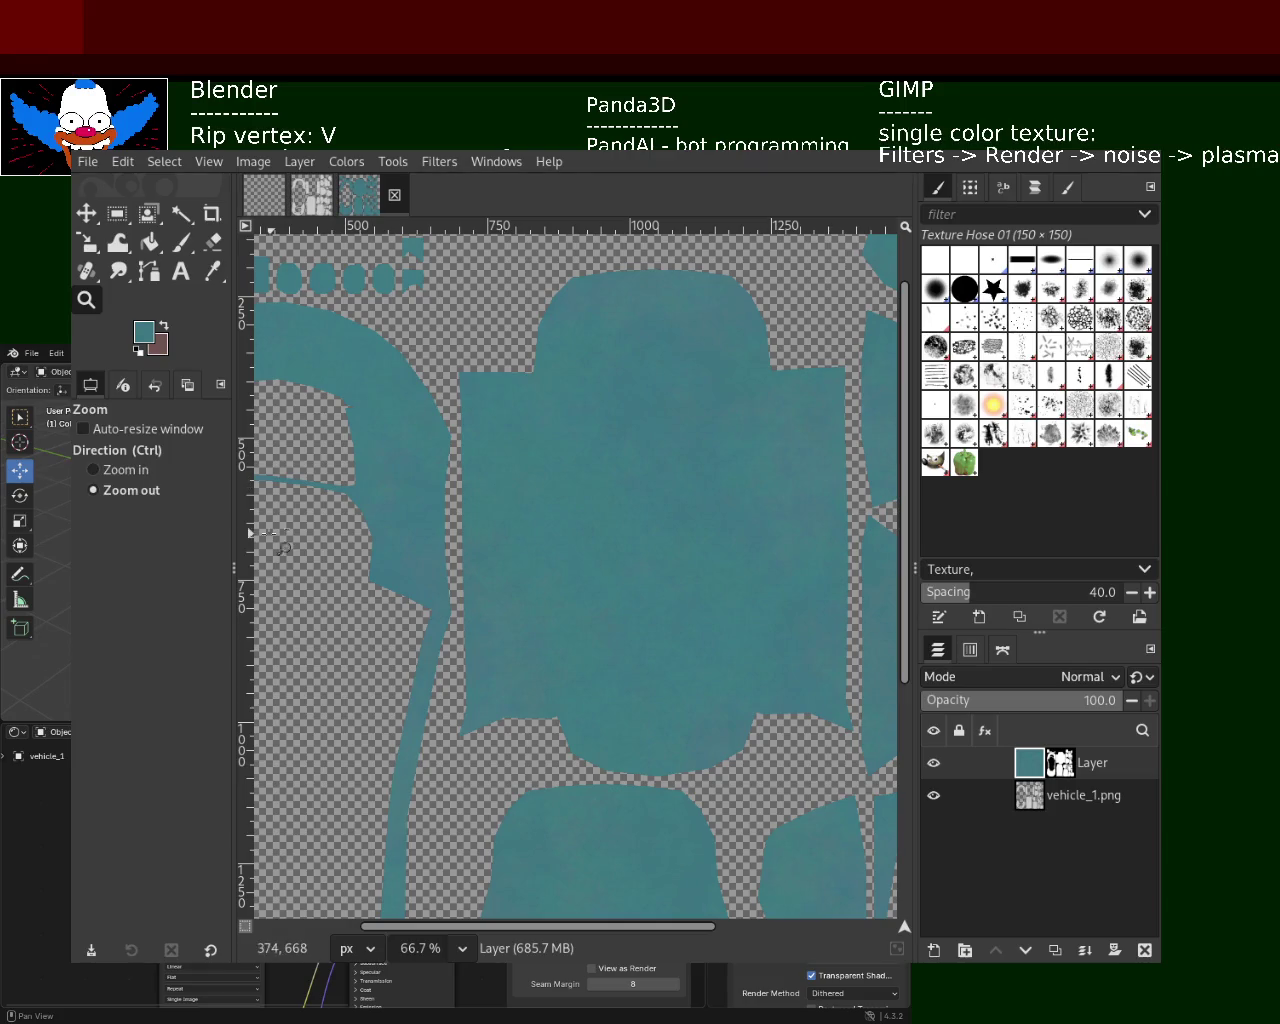
ctrl+scroll(600, 389, down, 1)
ctrl+scroll(600, 395, down, 2)
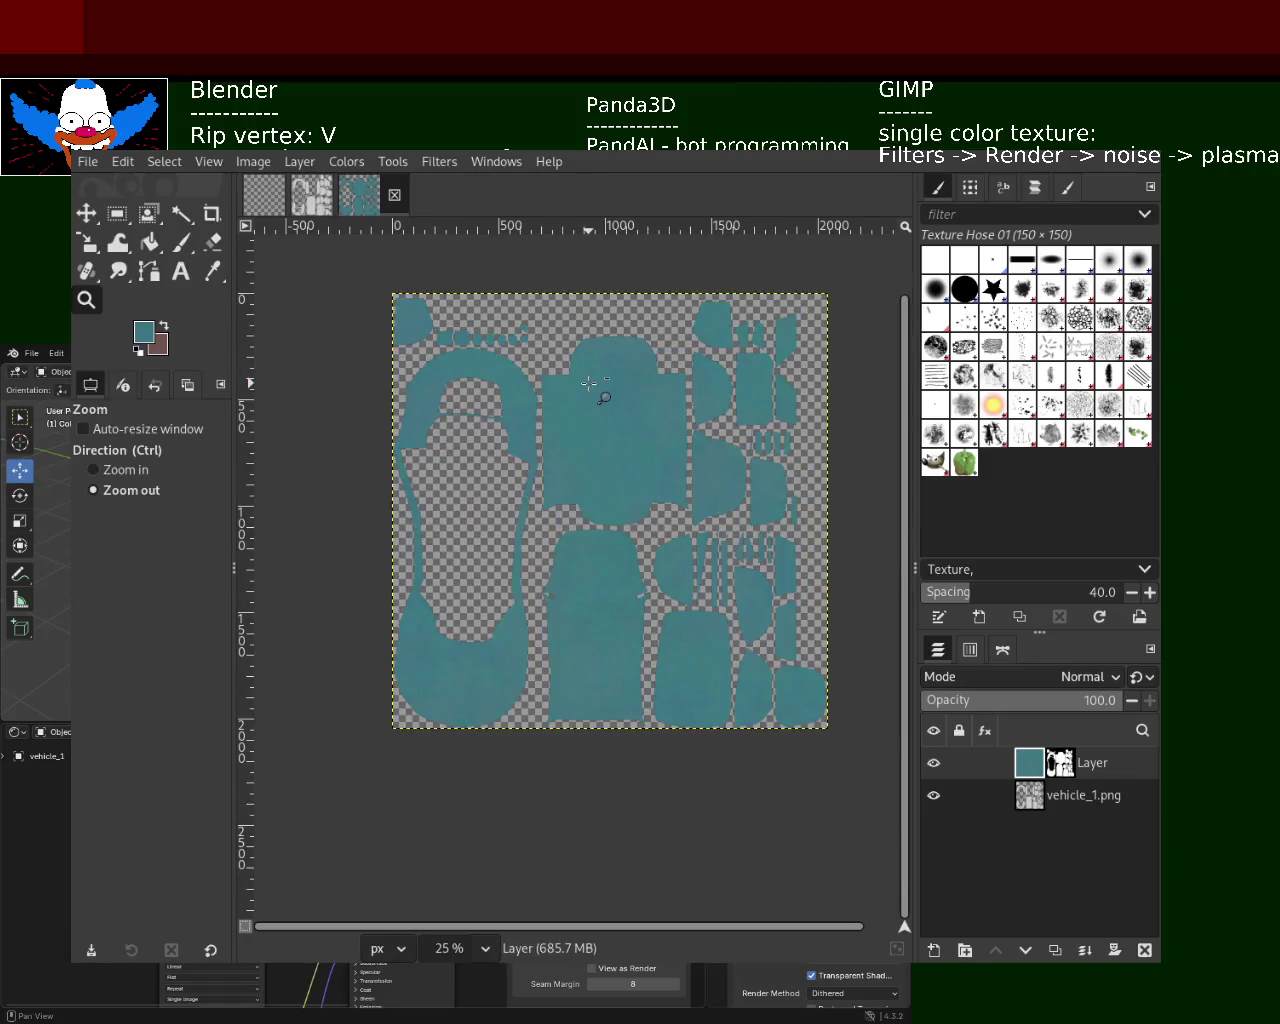
ctrl+scroll(648, 334, up, 2)
ctrl+scroll(648, 334, up, 2)
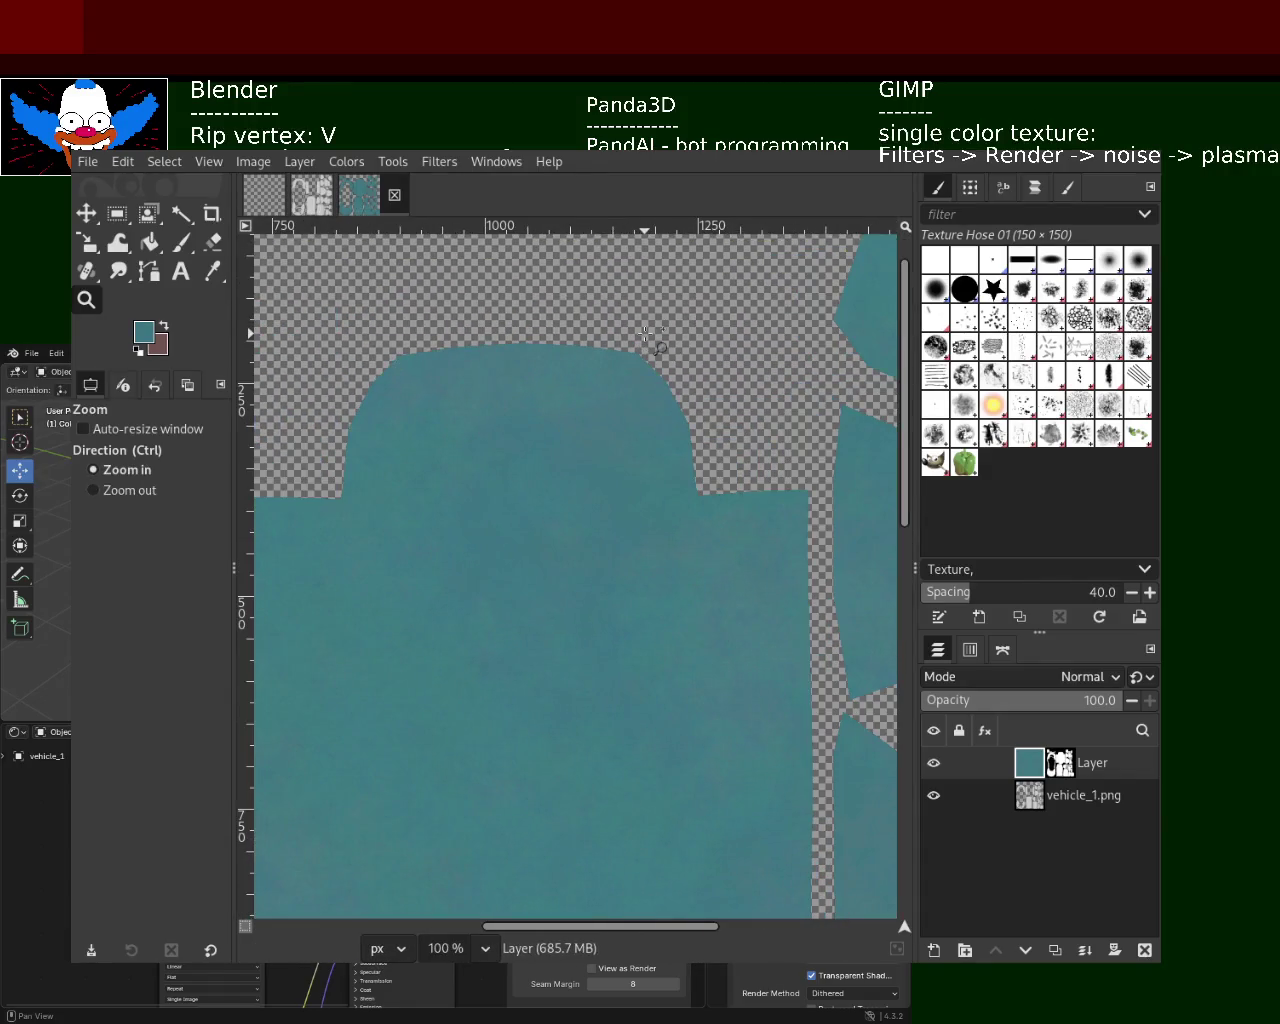
drag(905, 447, 915, 492)
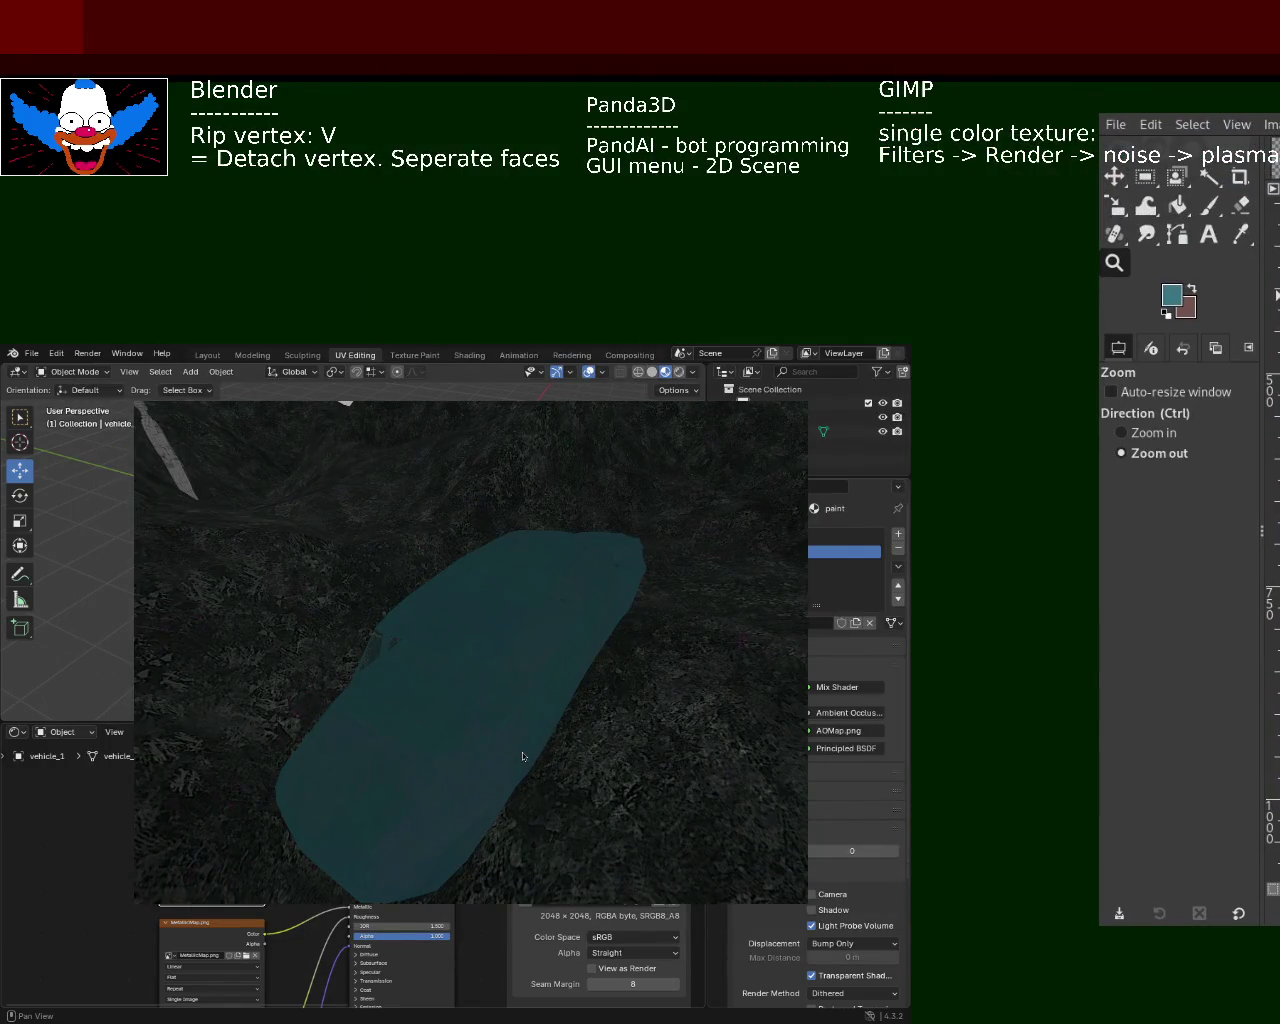
shift+middle_drag(522, 759, 380, 467)
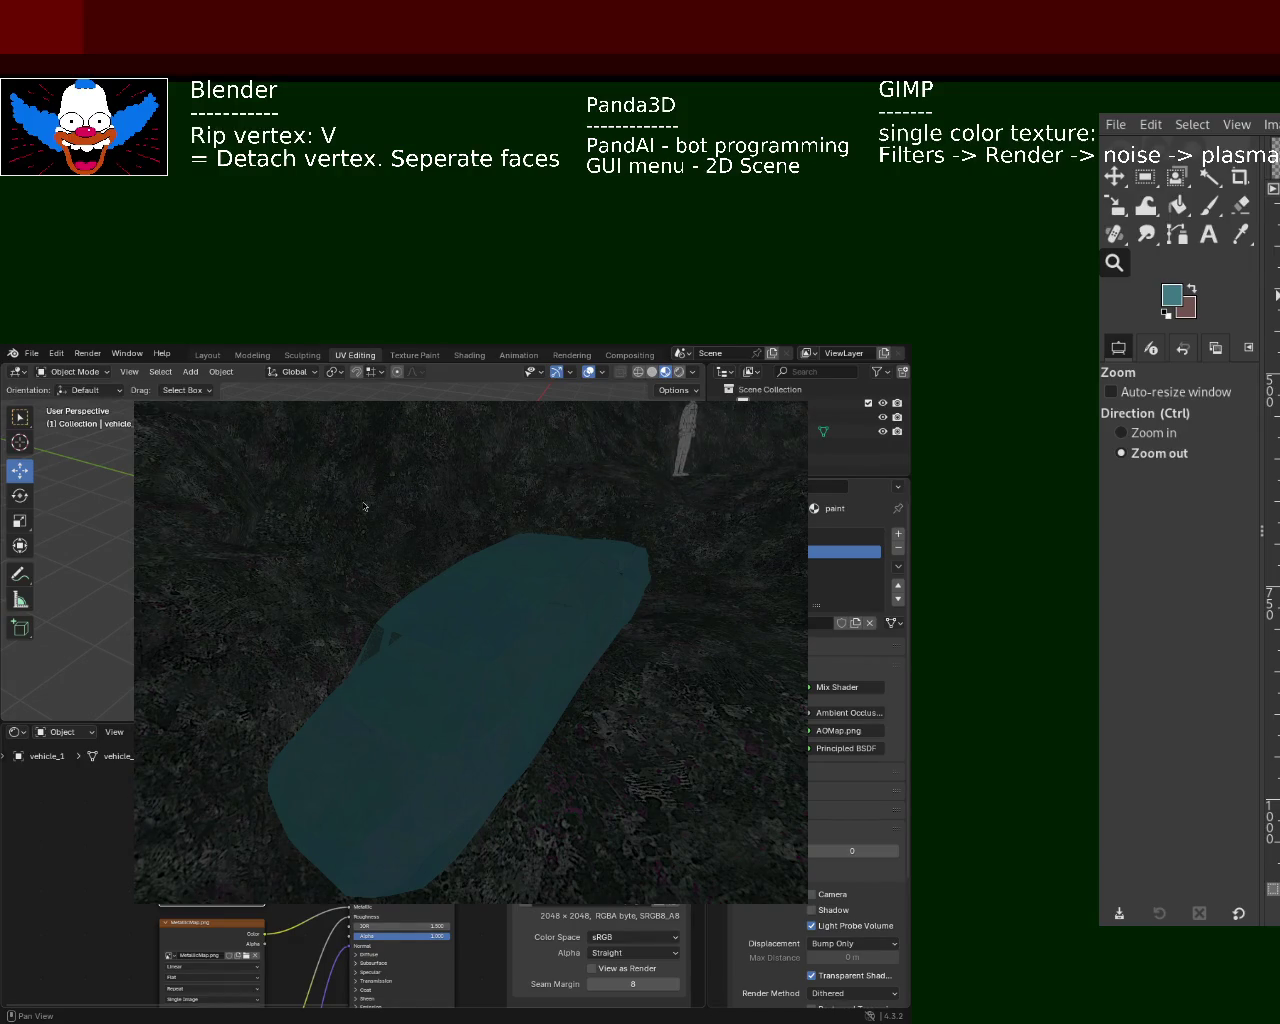
mouse_move(457, 669)
shift+middle_down()
mouse_move(471, 646)
mouse_move(379, 509)
shift+middle_up()
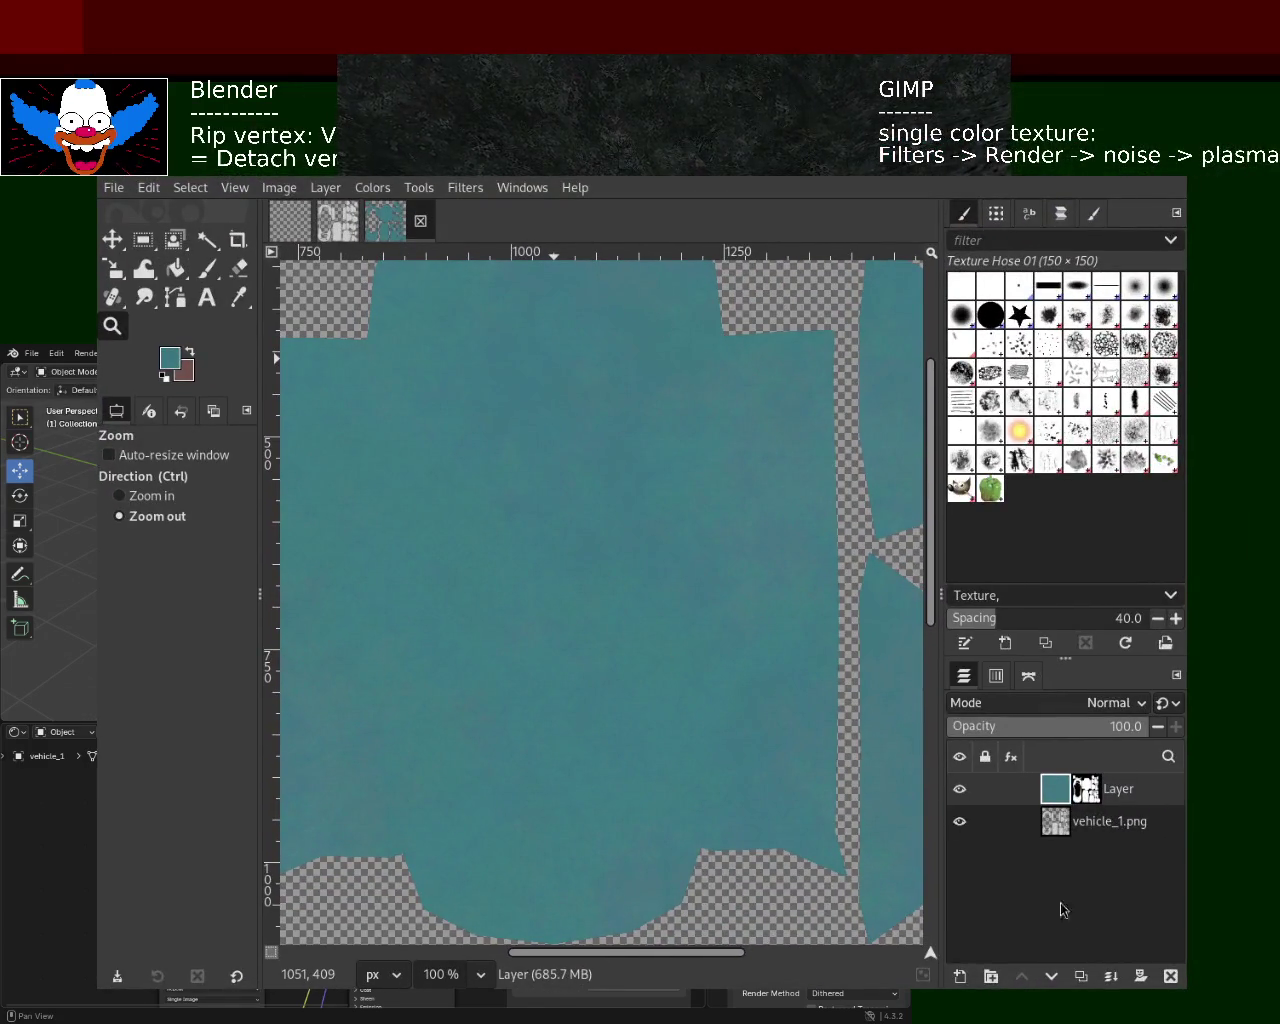
click(960, 789)
click(960, 789)
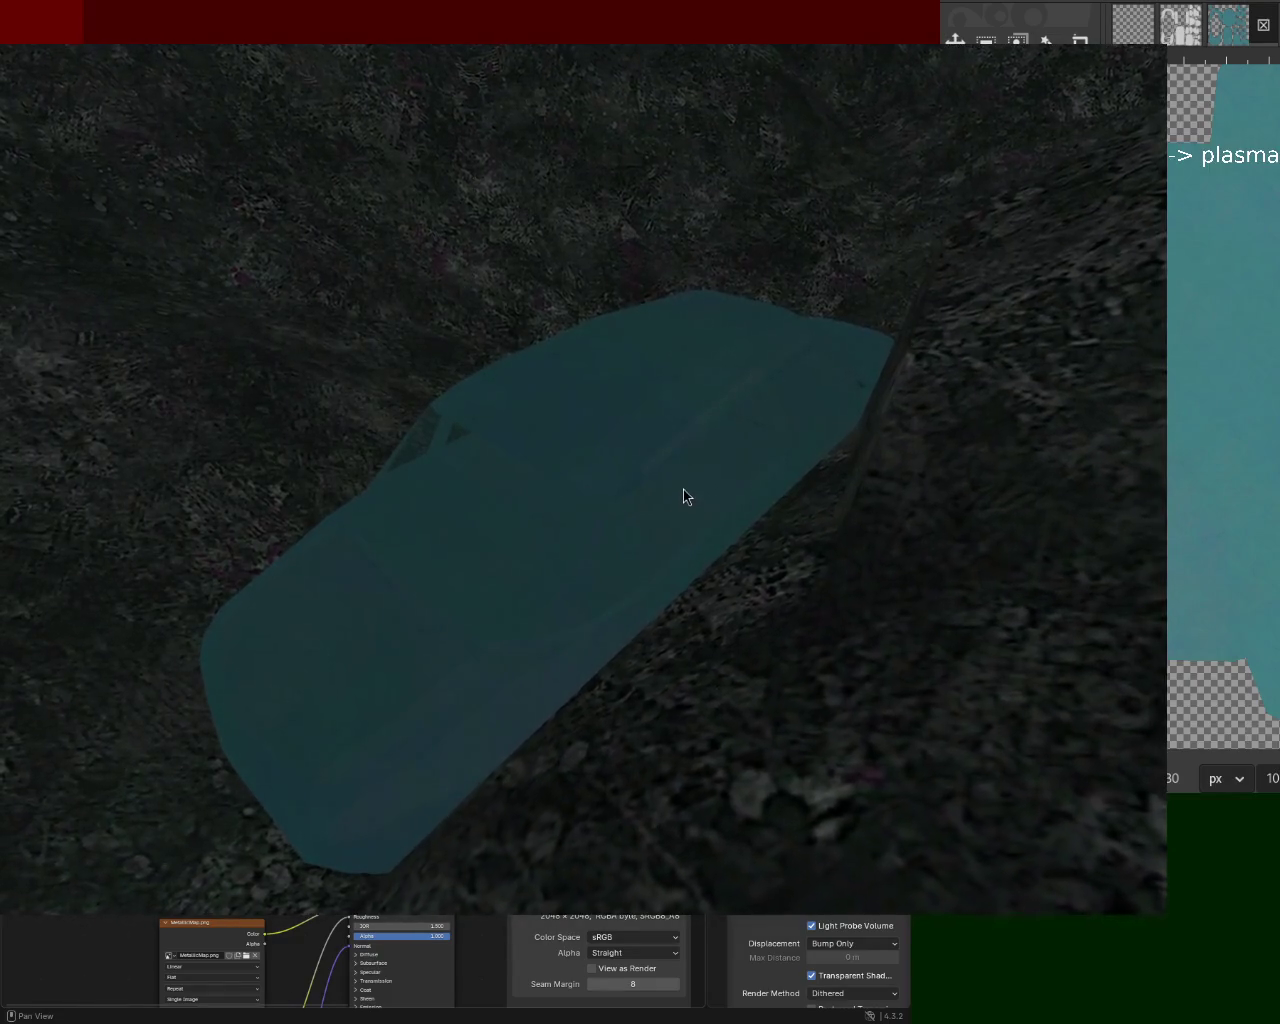
- Orbit to view the teal car from the side and save vehicle_1.blend
scroll(683, 488, down, 3)
mouse_move(683, 497)
middle_down()
mouse_move(362, 528)
mouse_move(251, 571)
mouse_move(234, 606)
mouse_move(357, 589)
mouse_move(446, 366)
middle_up()
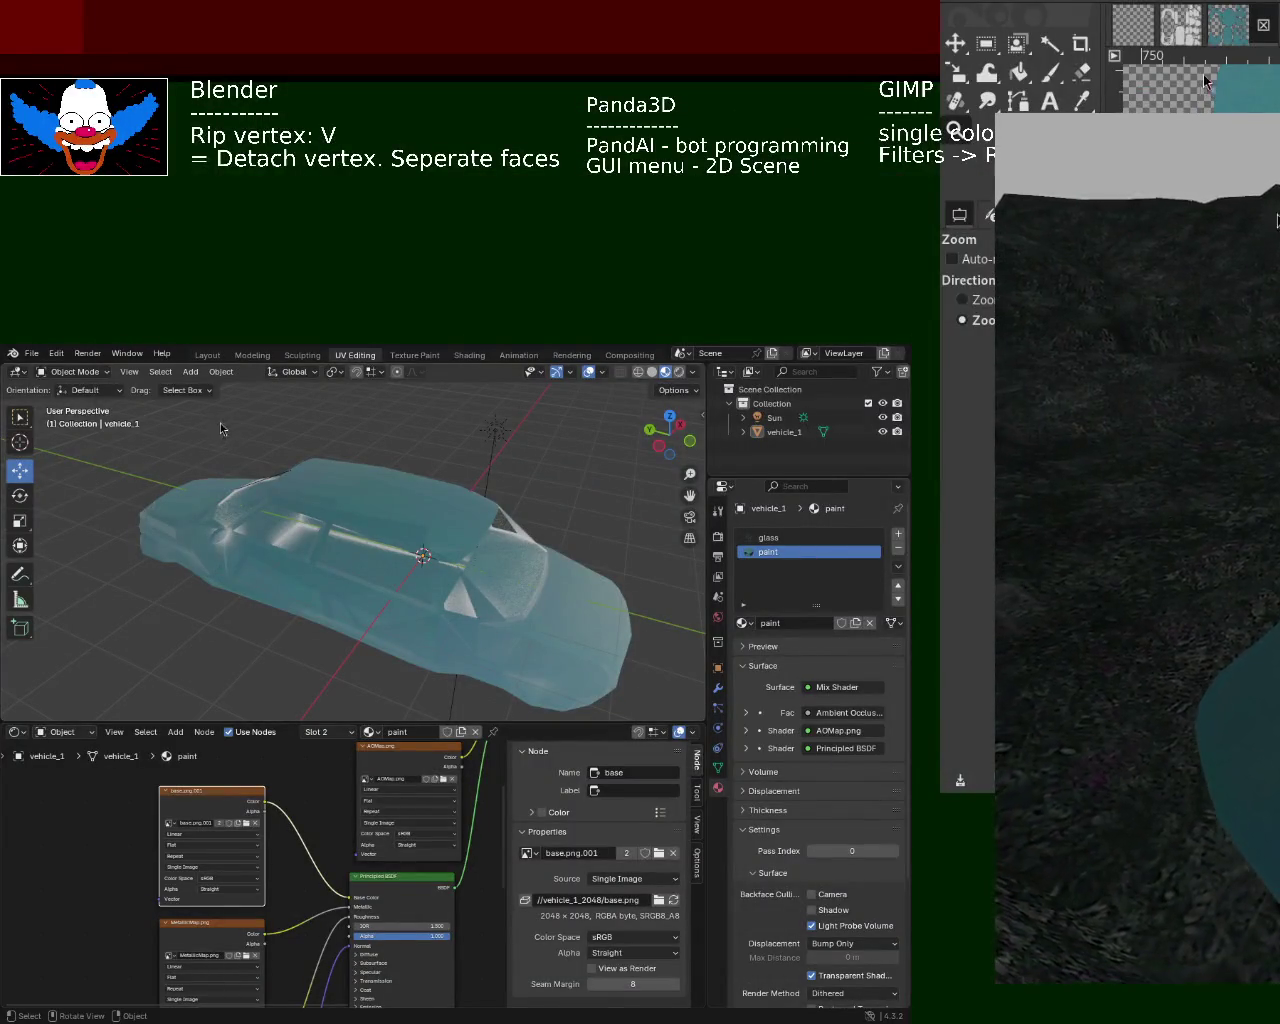
key(ctrl+s)
click(33, 354)
mouse_move(50, 369)
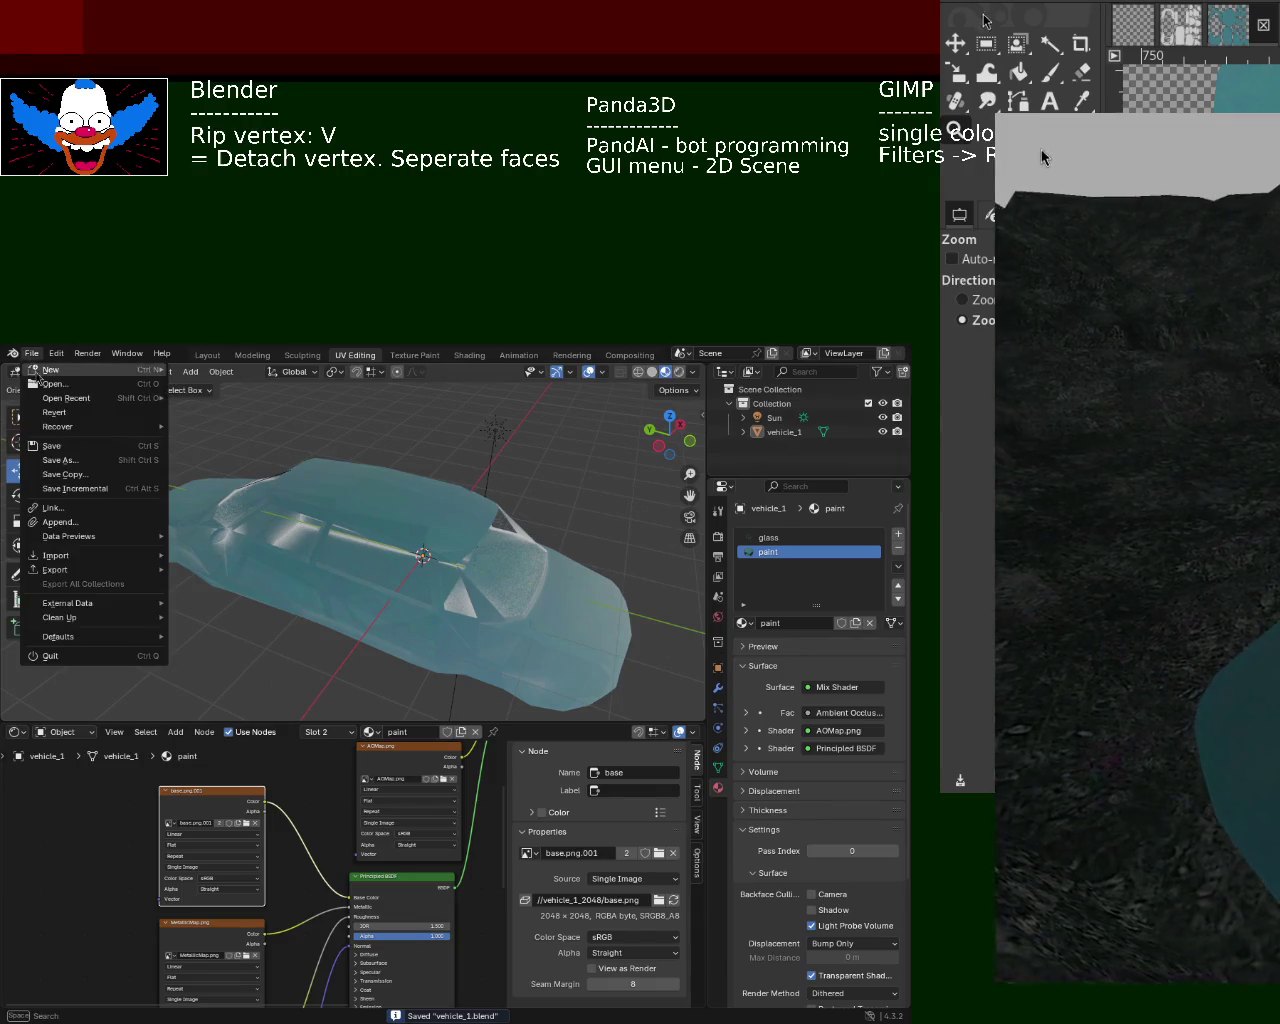
- Start a new General file and put the default cube in Edit Mode with everything deselected
click(263, 373)
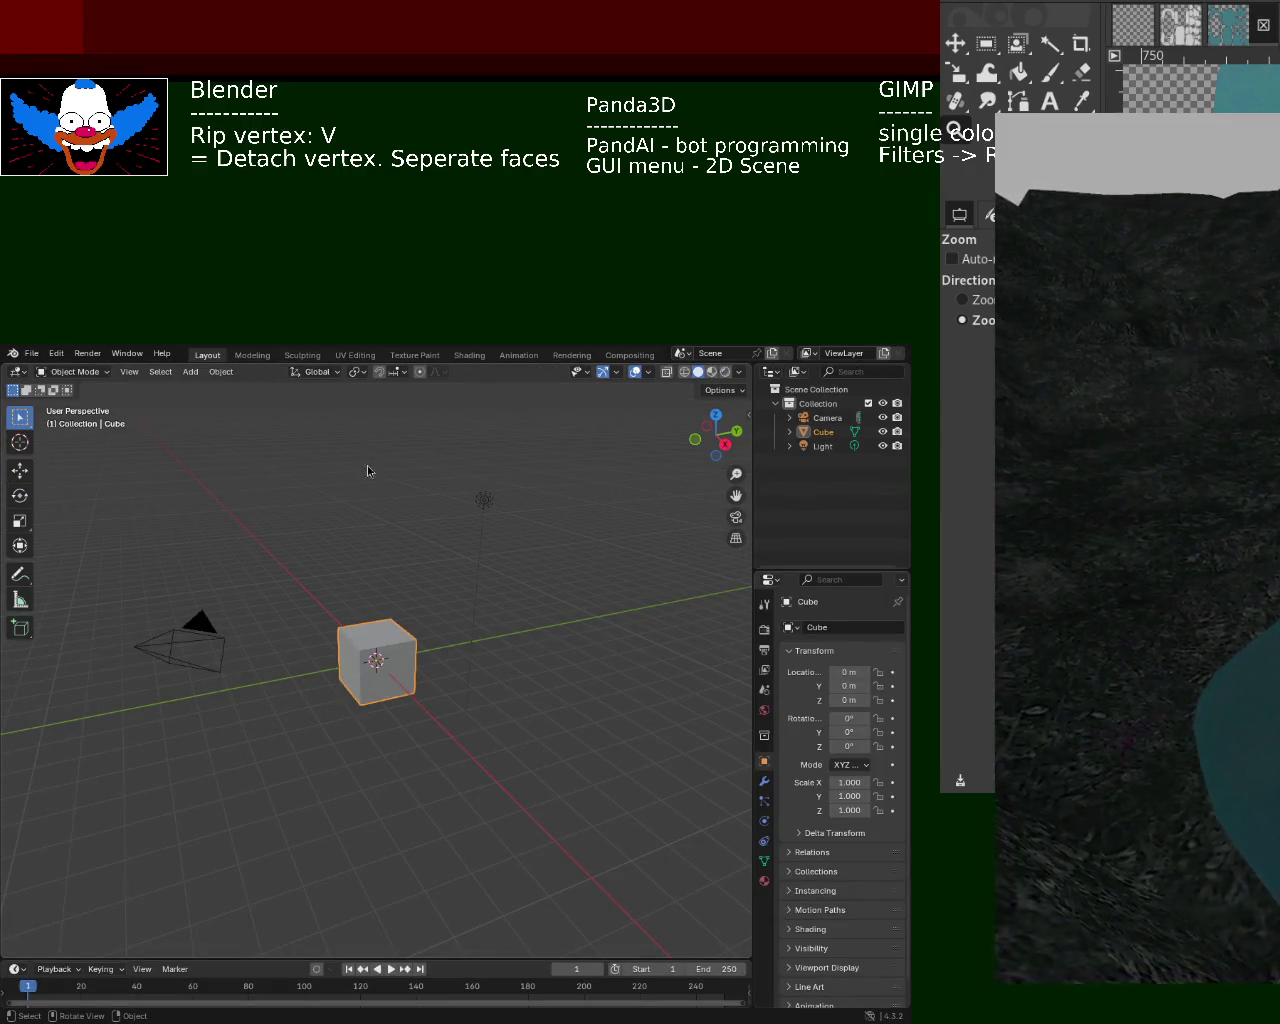
mouse_move(497, 580)
middle_down()
mouse_move(433, 603)
mouse_move(509, 645)
middle_up()
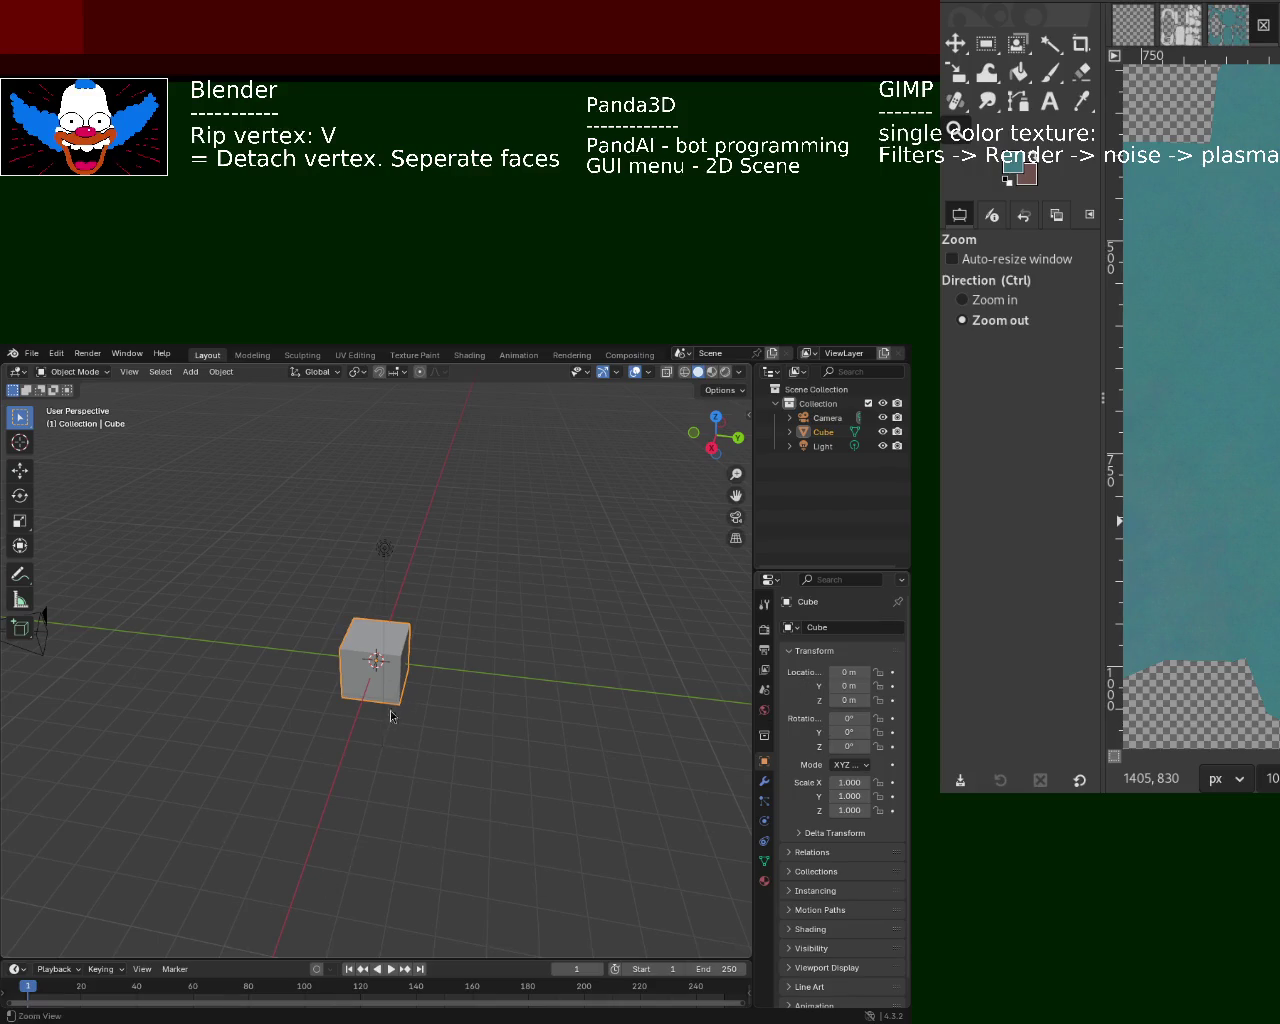
key(Tab)
mouse_move(390, 715)
middle_down()
mouse_move(365, 672)
mouse_move(571, 677)
mouse_move(475, 678)
middle_up()
click(575, 675)
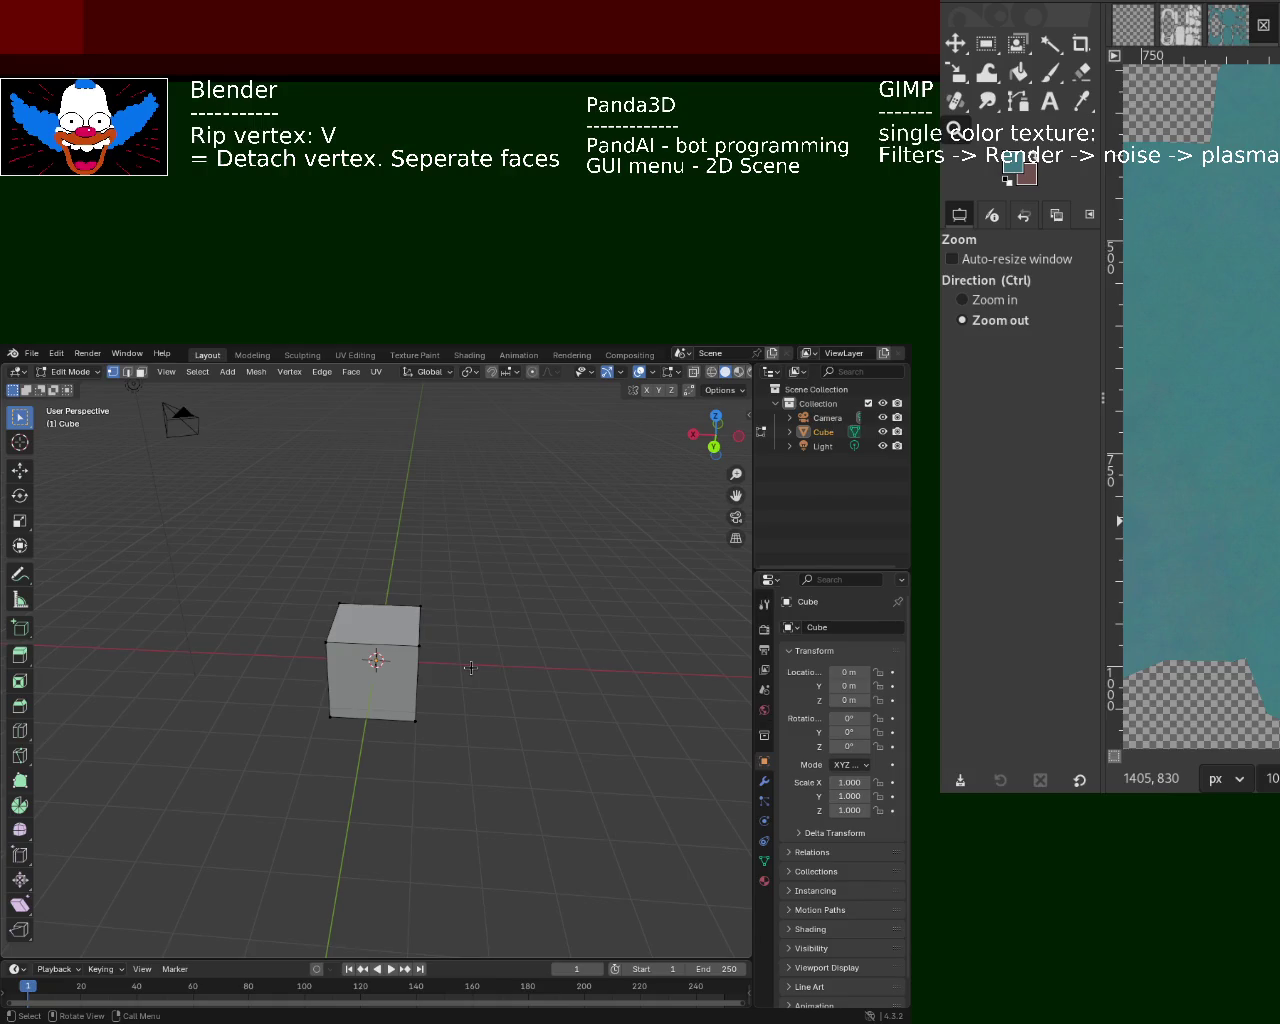
- Box-select the cube's right-side vertices and drag them along X to lengthen the cube
mouse_move(423, 628)
middle_down()
mouse_move(283, 573)
mouse_move(266, 603)
mouse_move(551, 617)
mouse_move(508, 673)
middle_up()
drag(504, 591, 372, 806)
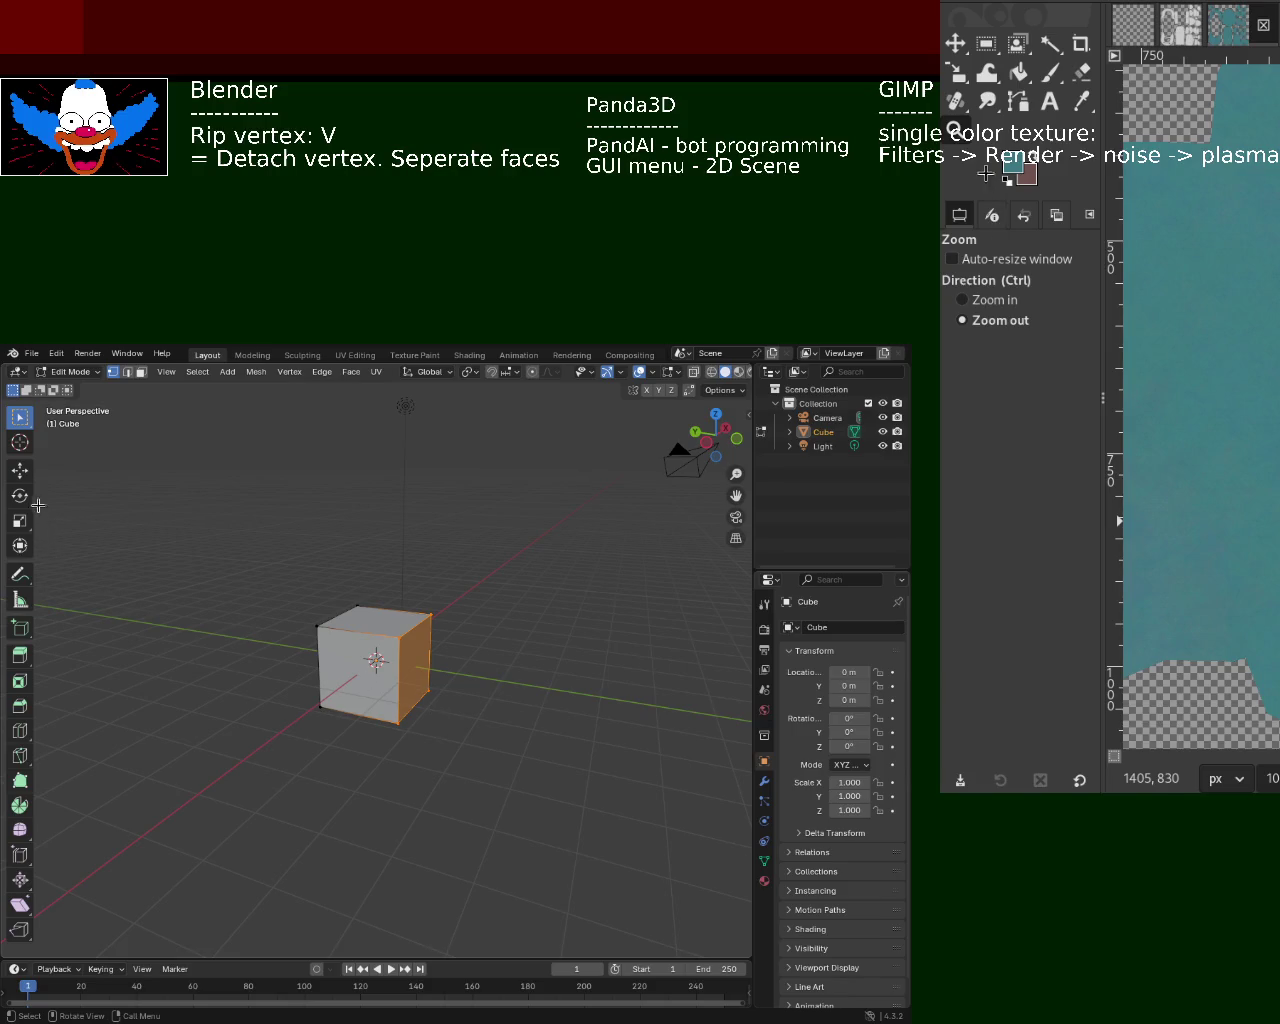
key(g)
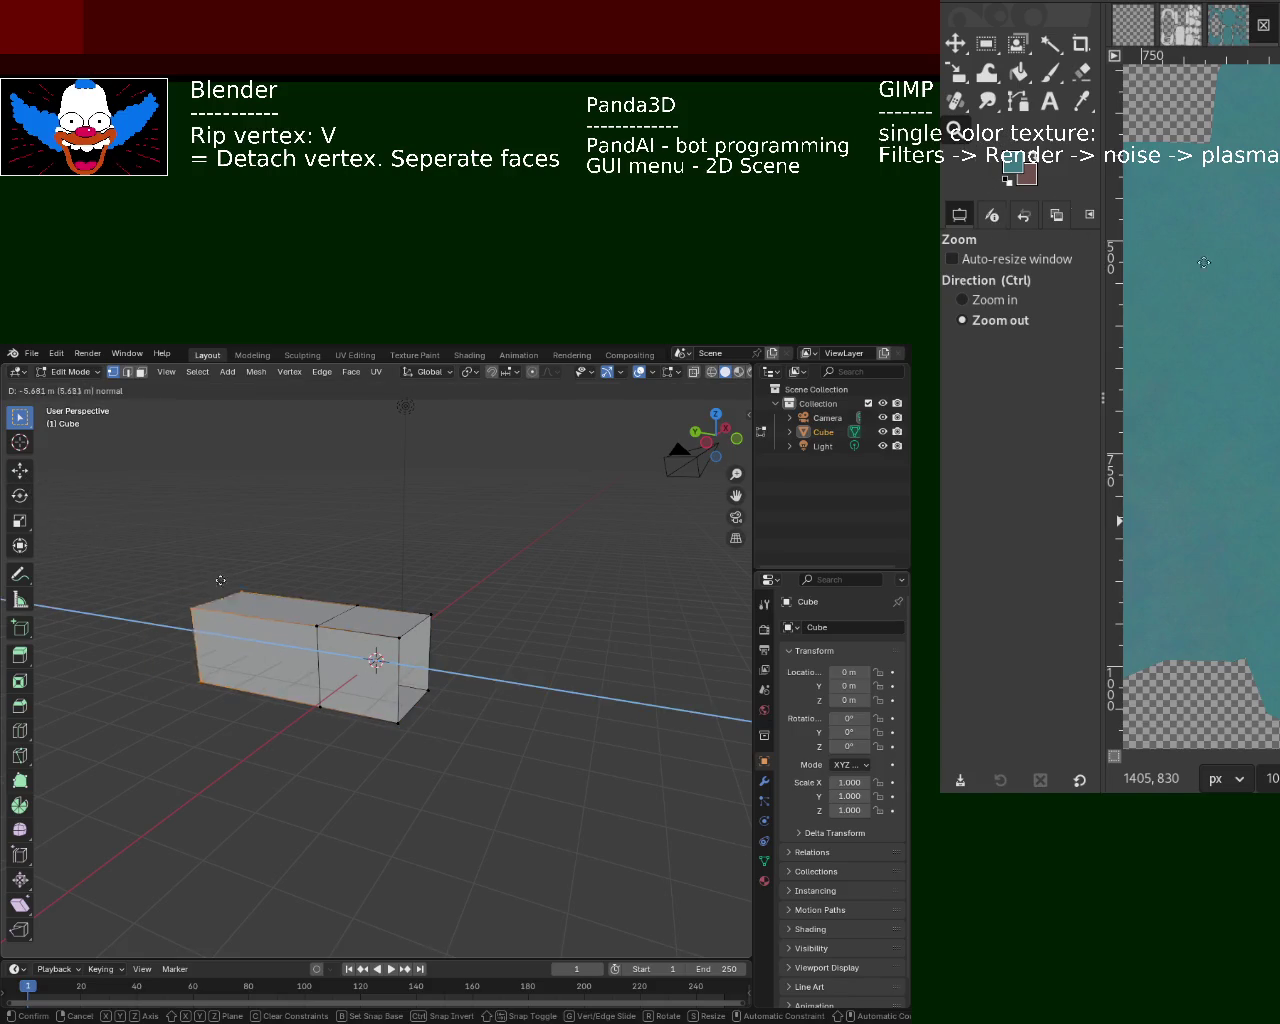
key(Escape)
click(20, 470)
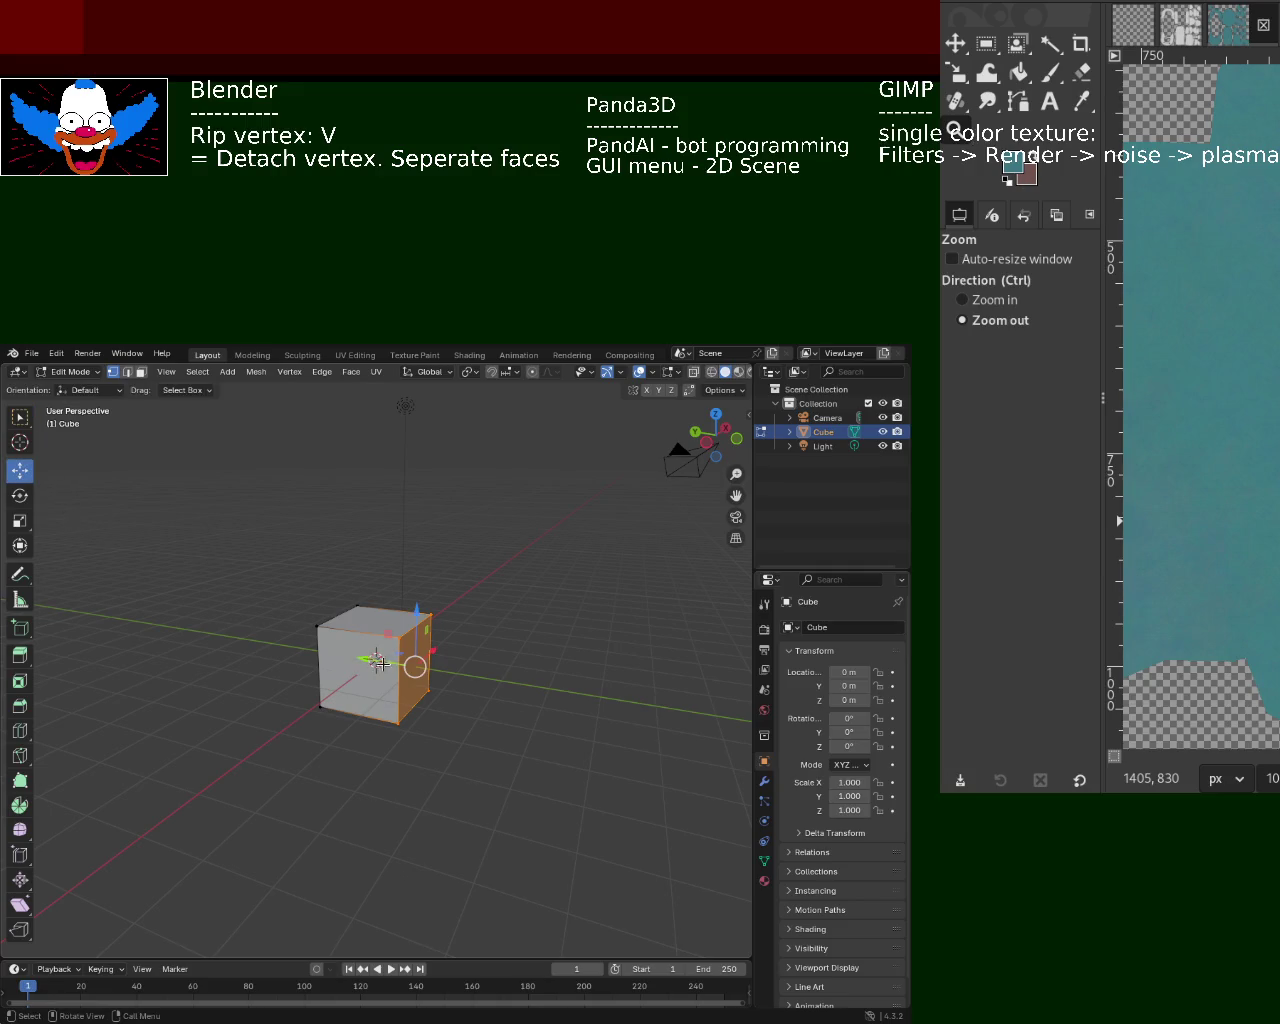
drag(378, 663, 429, 643)
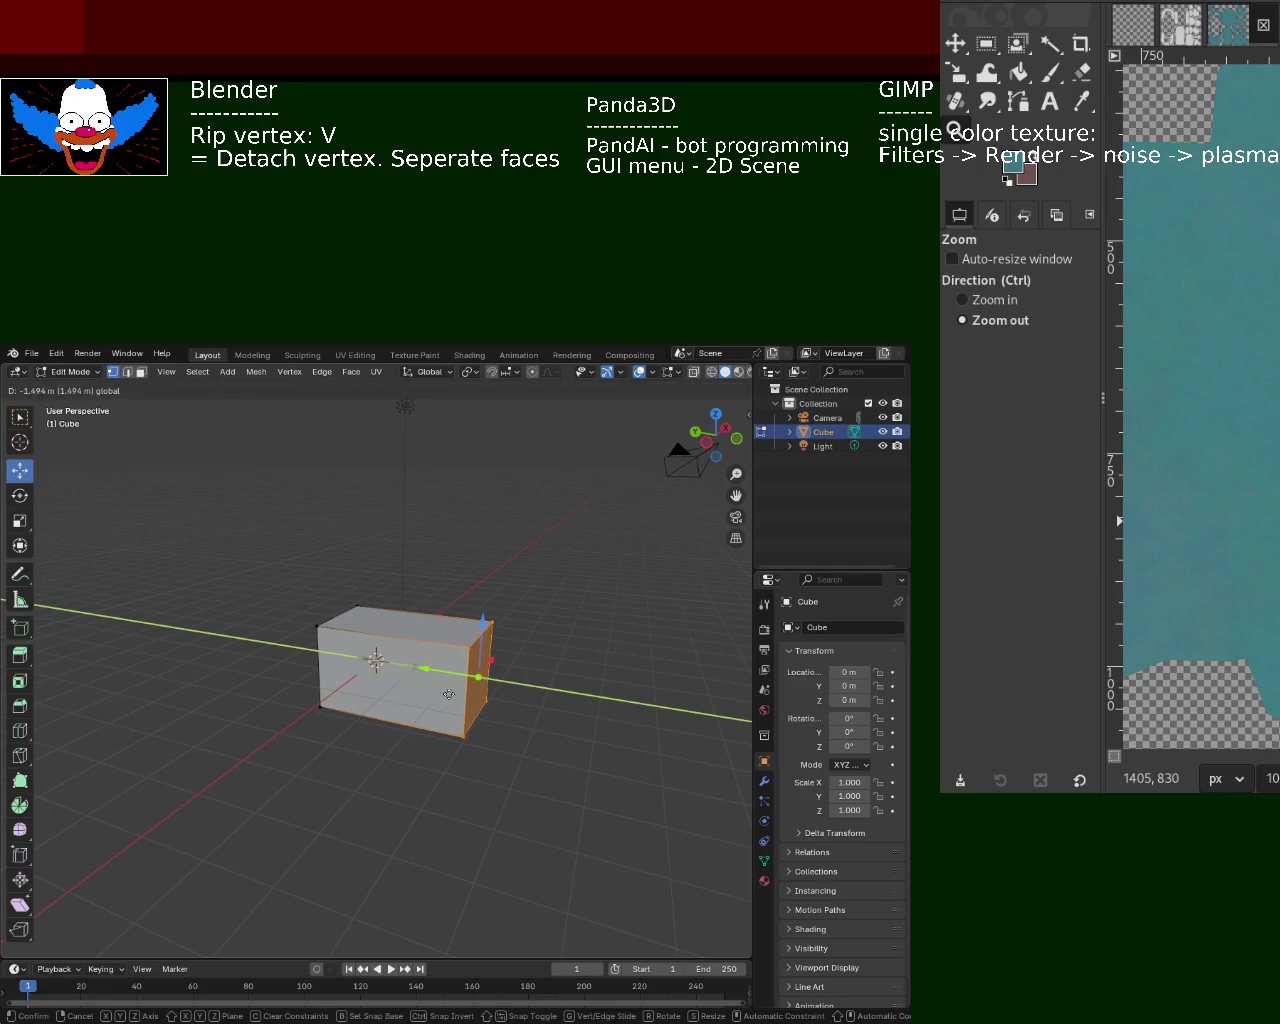
- In face select mode, pull the cube's top face up along Z to make it taller
click(141, 371)
click(378, 611)
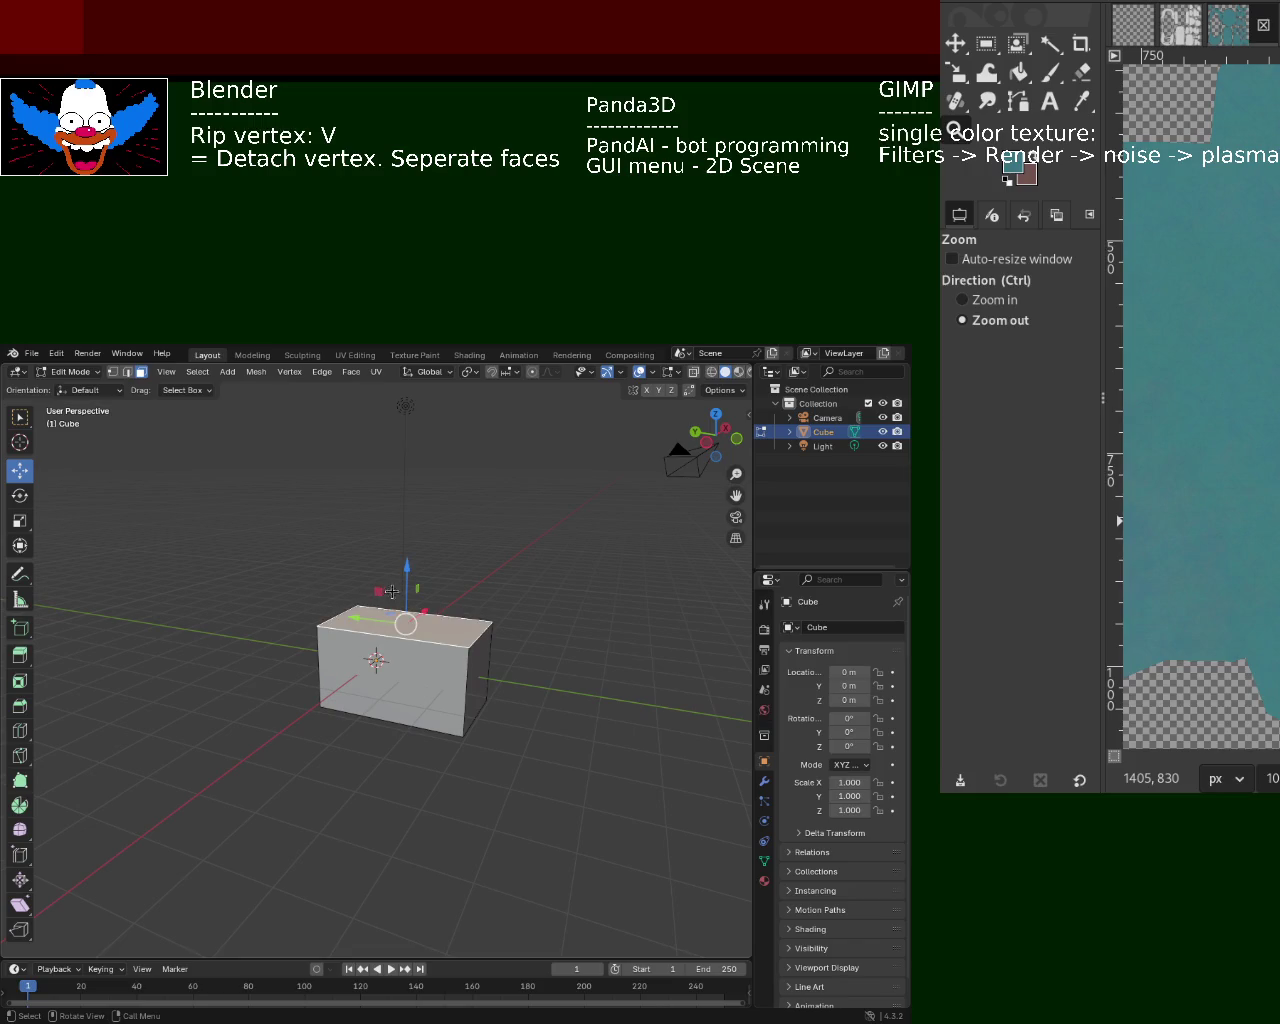
drag(391, 593, 395, 485)
- Push the box's right face outward to widen it, then check the box from several angles
mouse_move(597, 586)
middle_down()
mouse_move(344, 603)
mouse_move(414, 633)
middle_up()
click(411, 611)
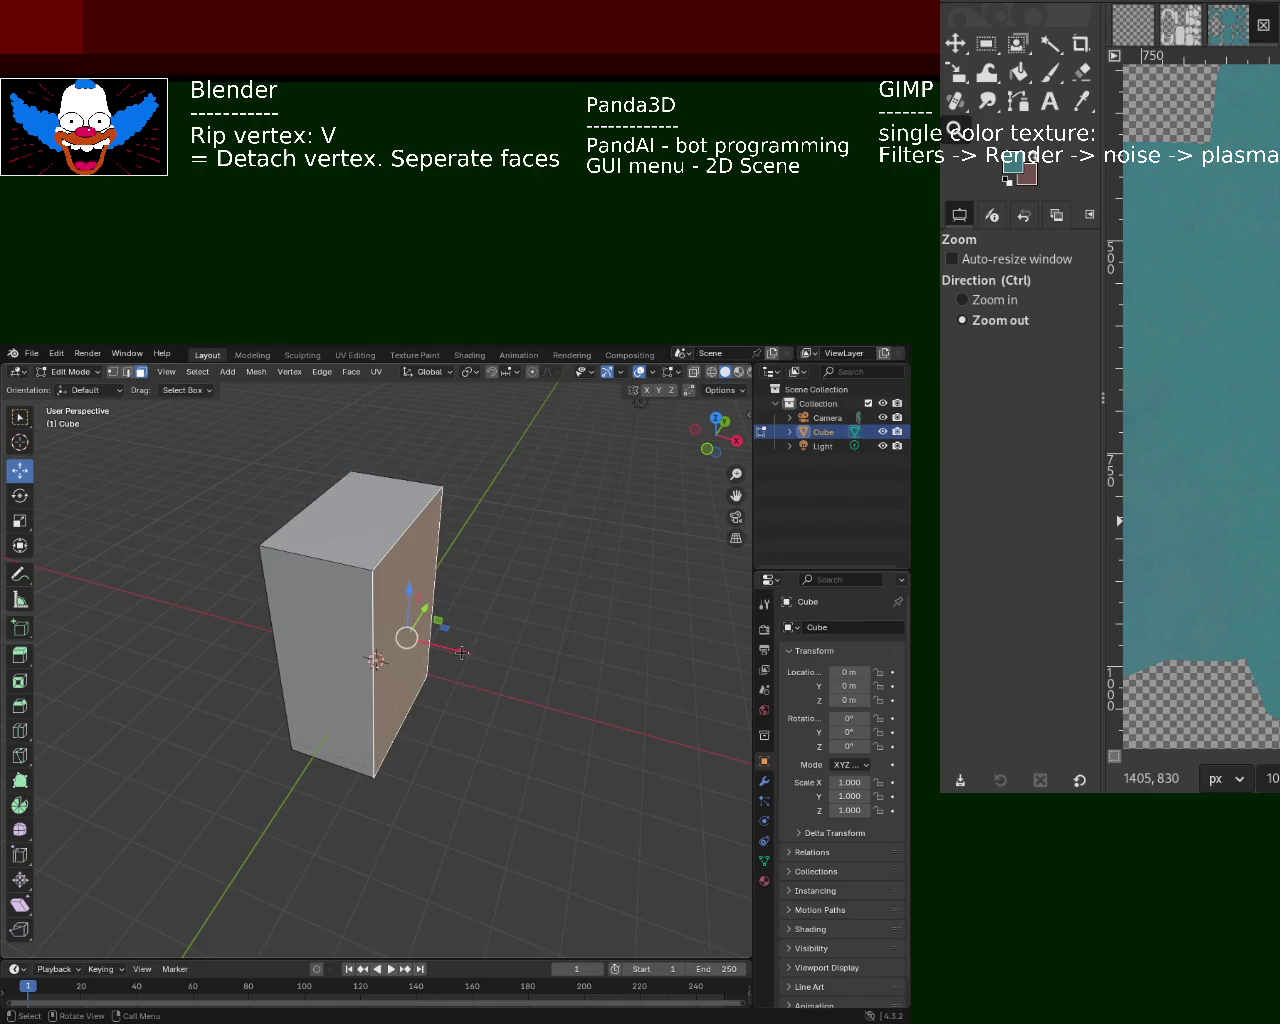
drag(461, 652, 520, 668)
middle_drag(520, 668, 435, 642)
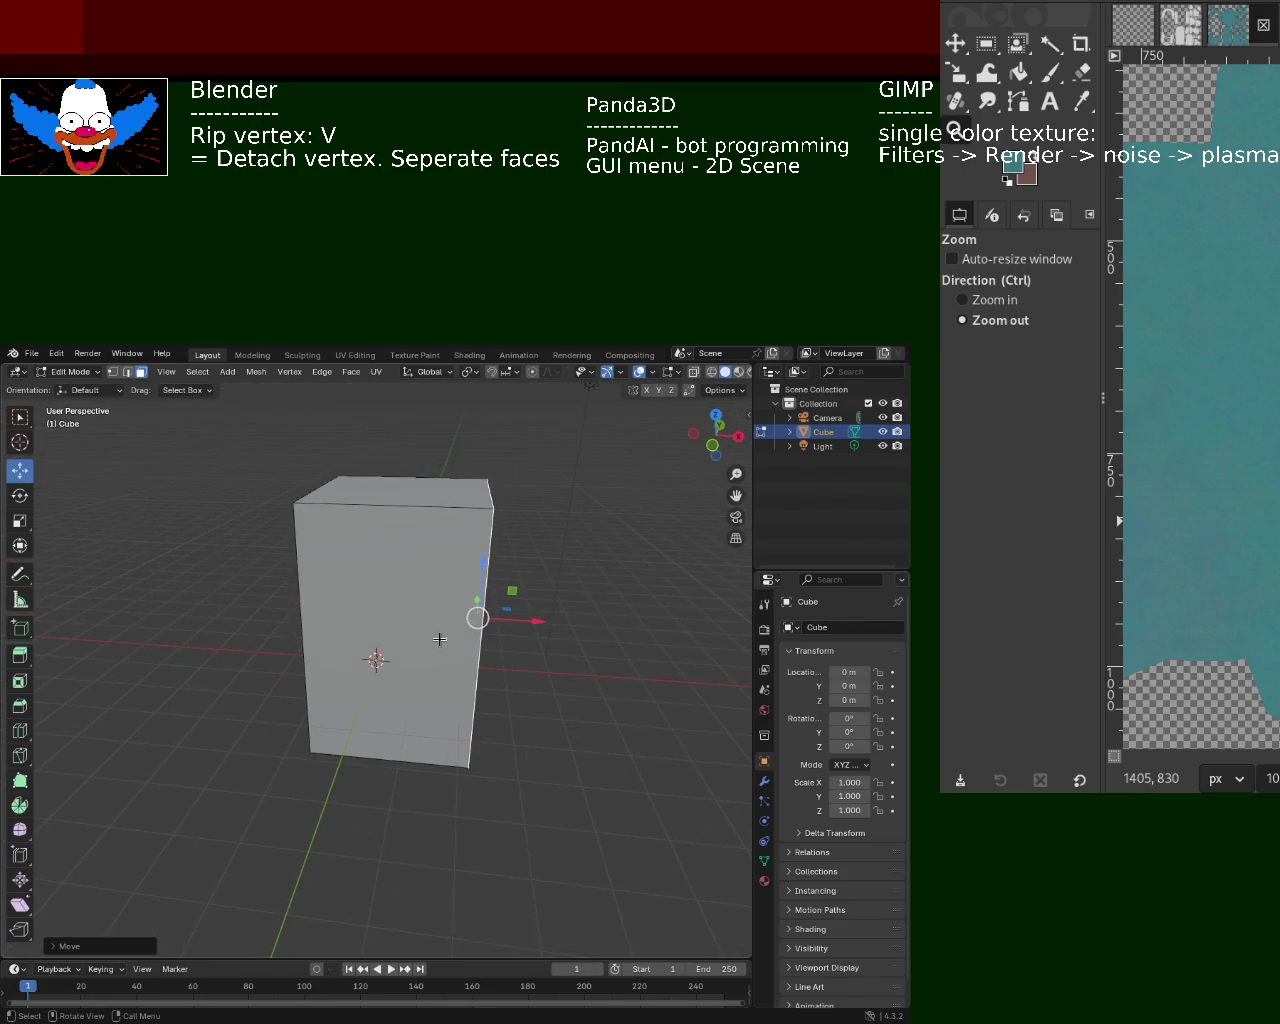
right_click(439, 638)
middle_drag(586, 568, 477, 595)
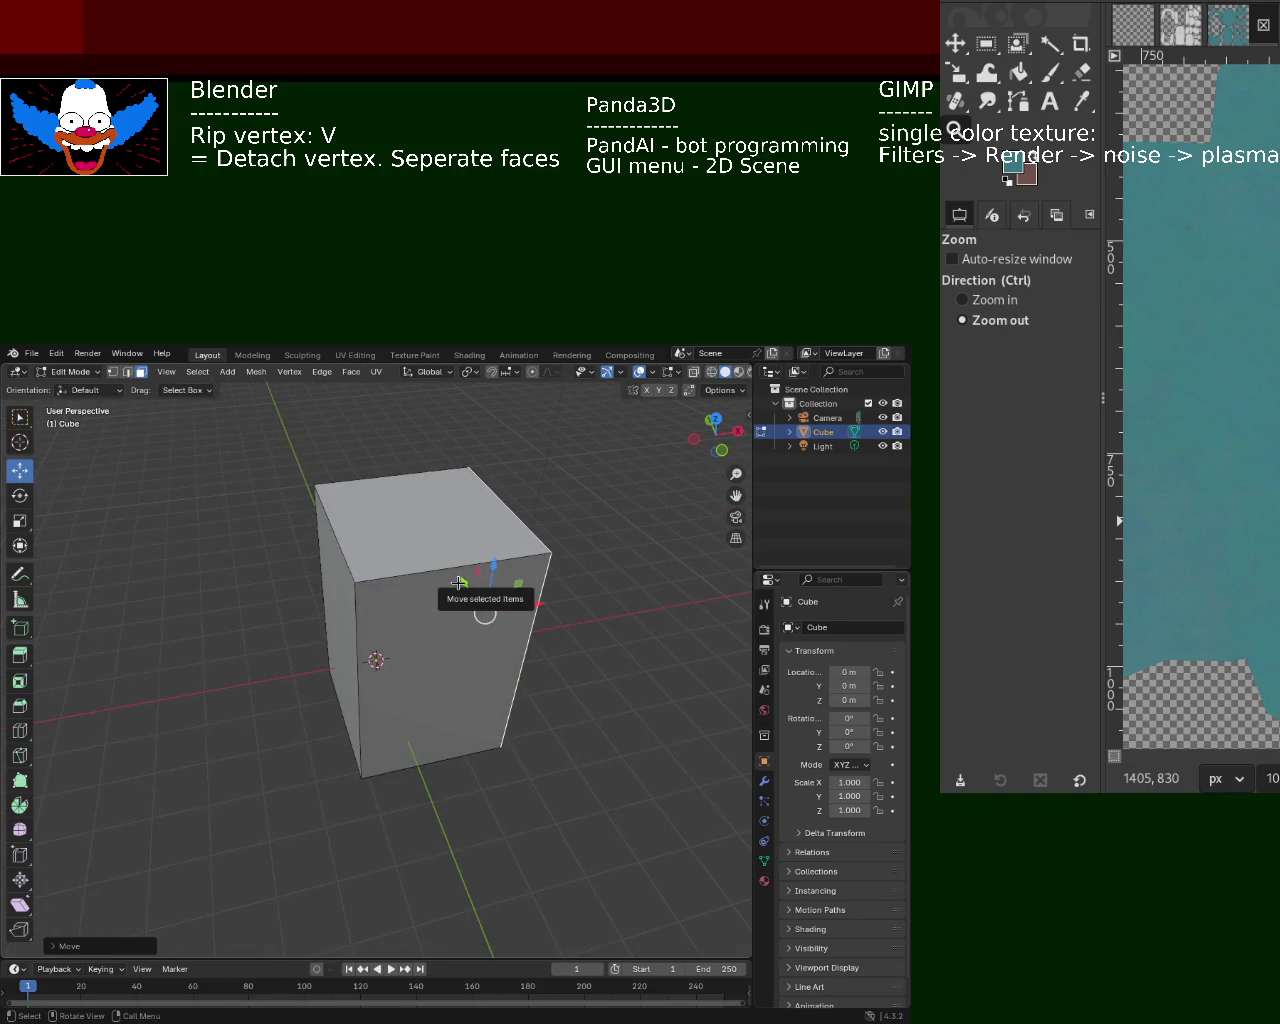
middle_drag(485, 615, 527, 649)
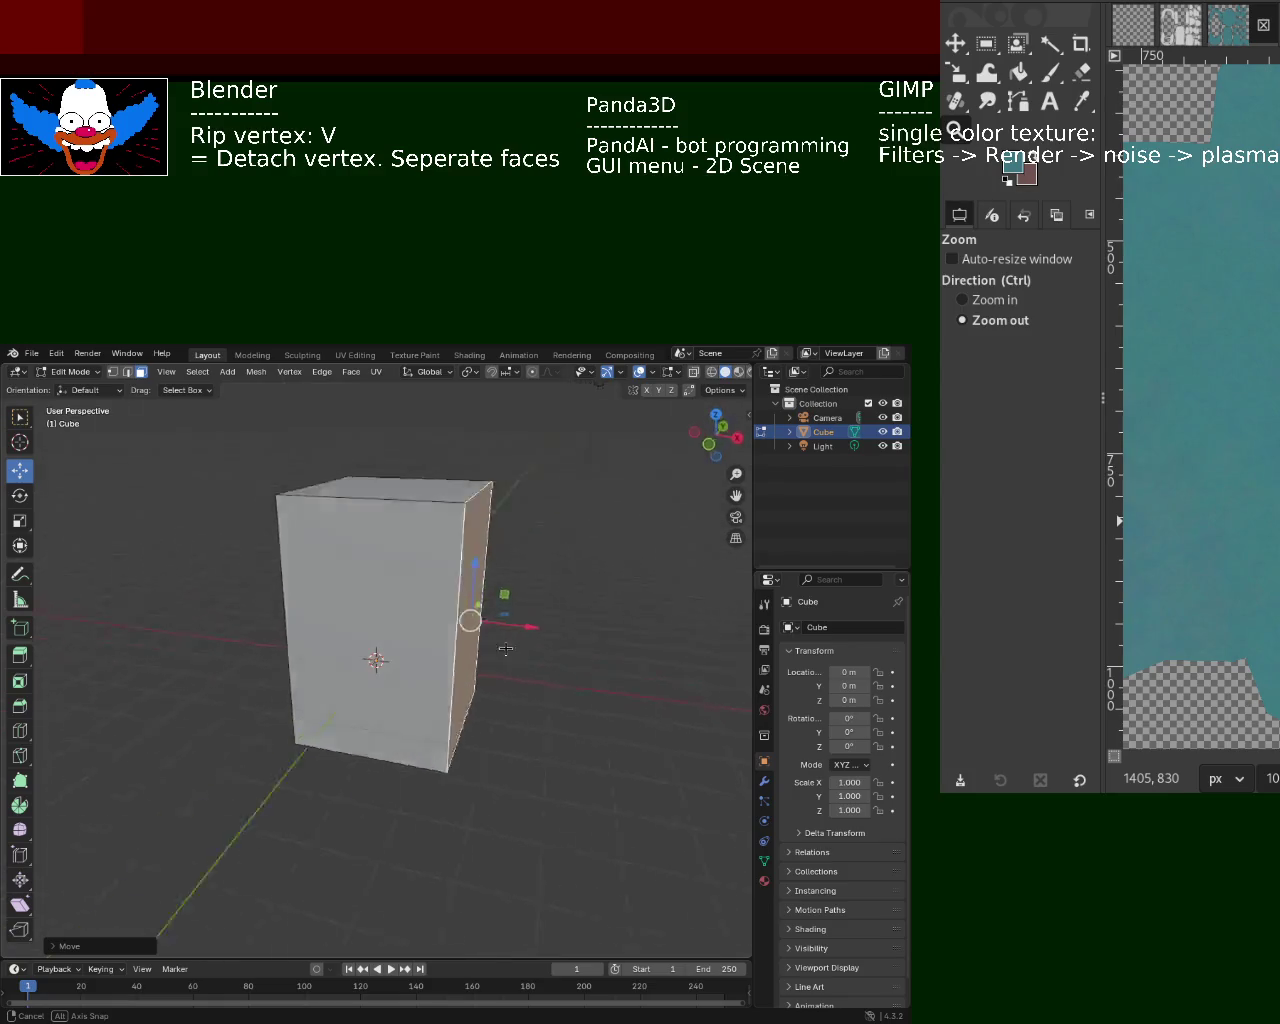